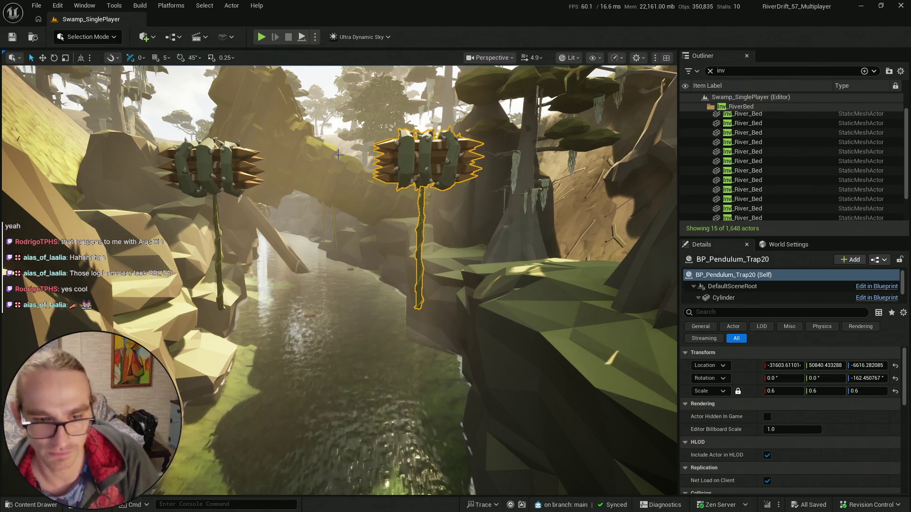
- Play-test the swamp level past the swinging log-hammer trap, then stop and close the Message Log
click(47, 505)
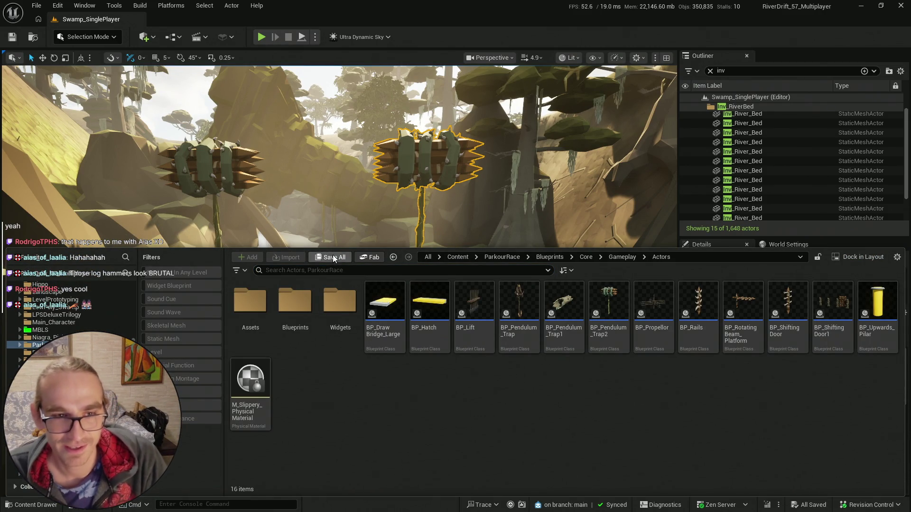
click(26, 45)
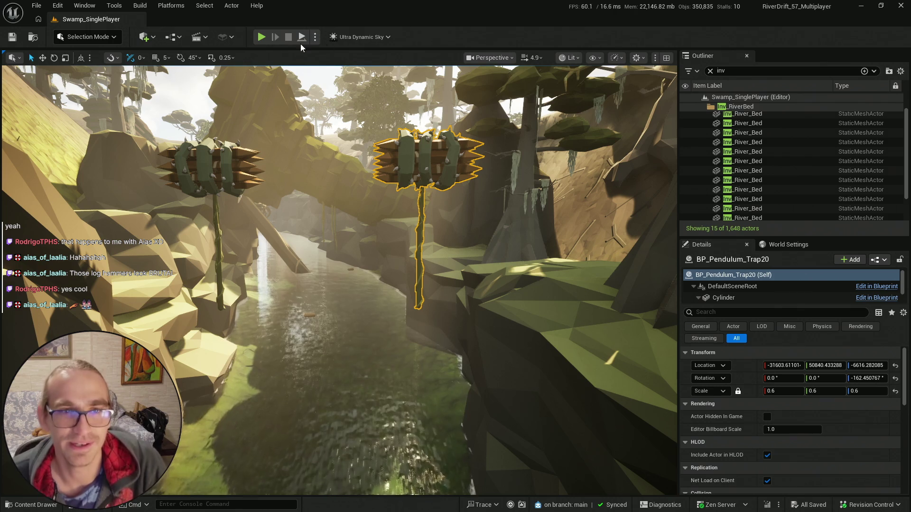
key(alt+p)
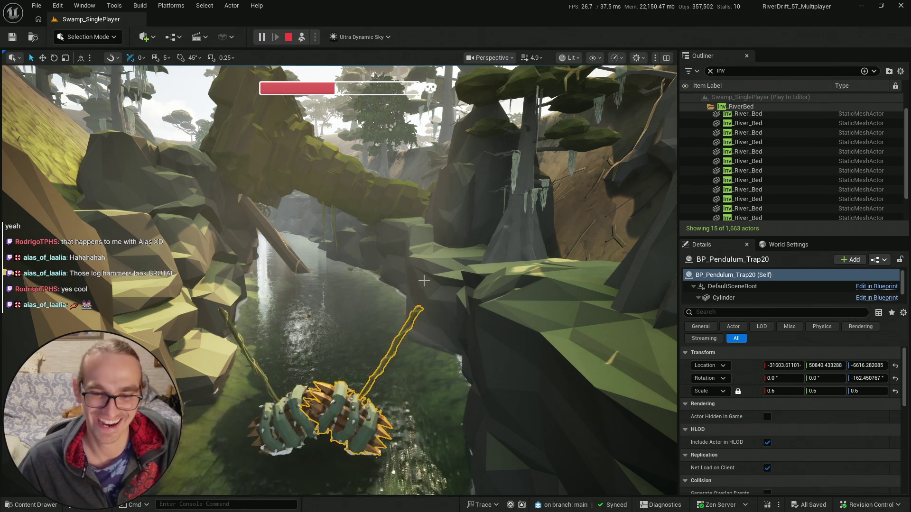
scroll(418, 283, down, 2)
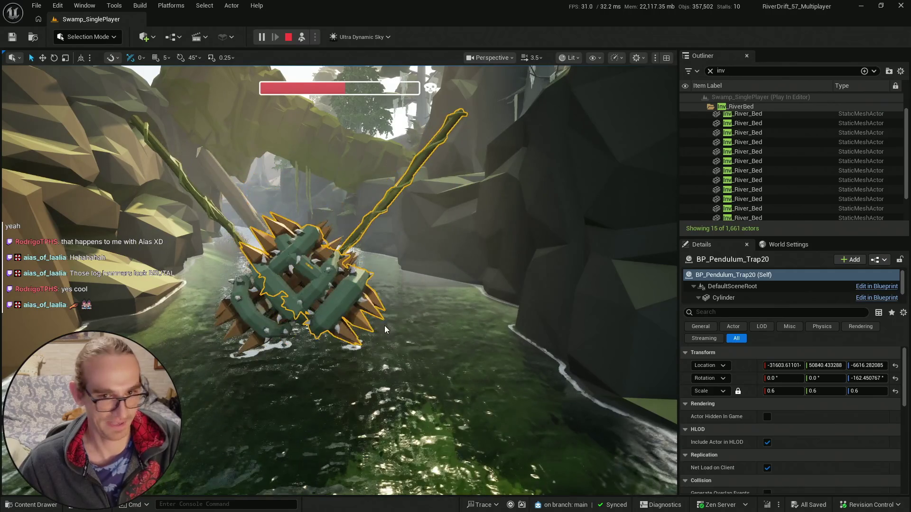
key(Escape)
click(861, 6)
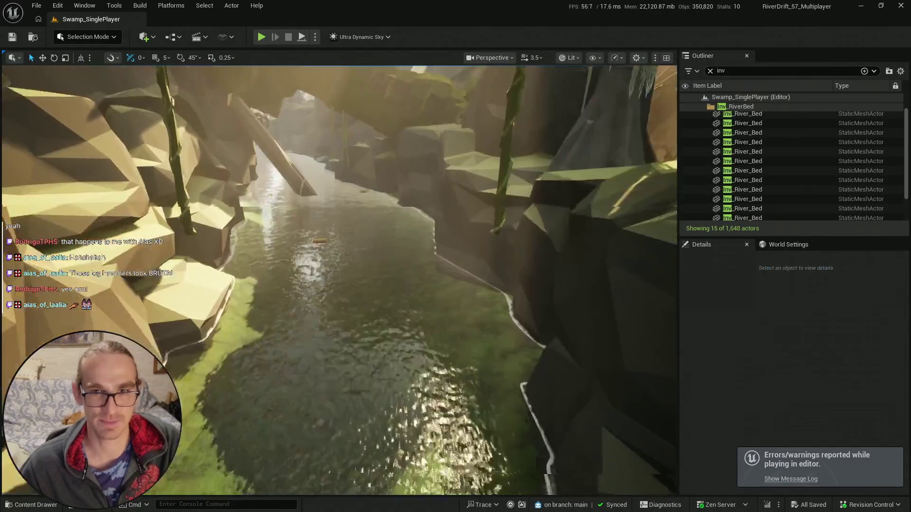
key(ctrl+space)
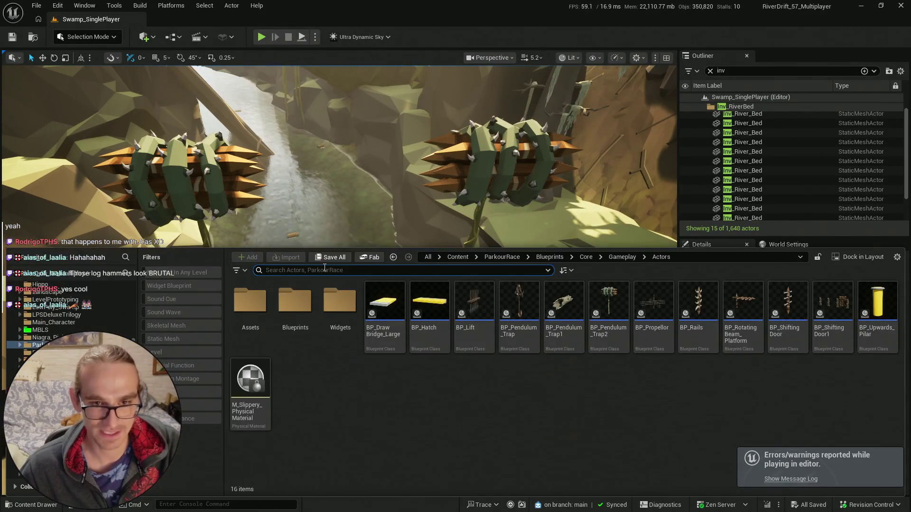
key(ctrl+space)
scroll(339, 279, up, 2)
scroll(339, 279, up, 1)
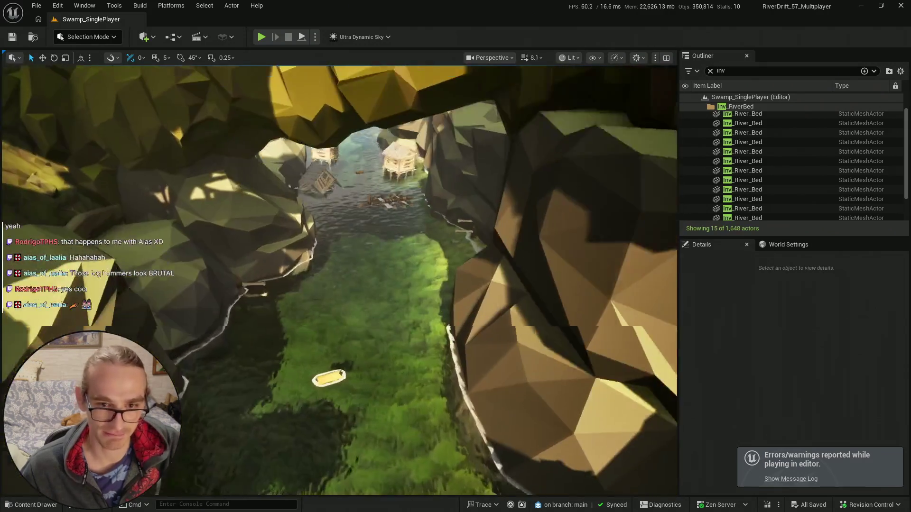
scroll(339, 280, down, 3)
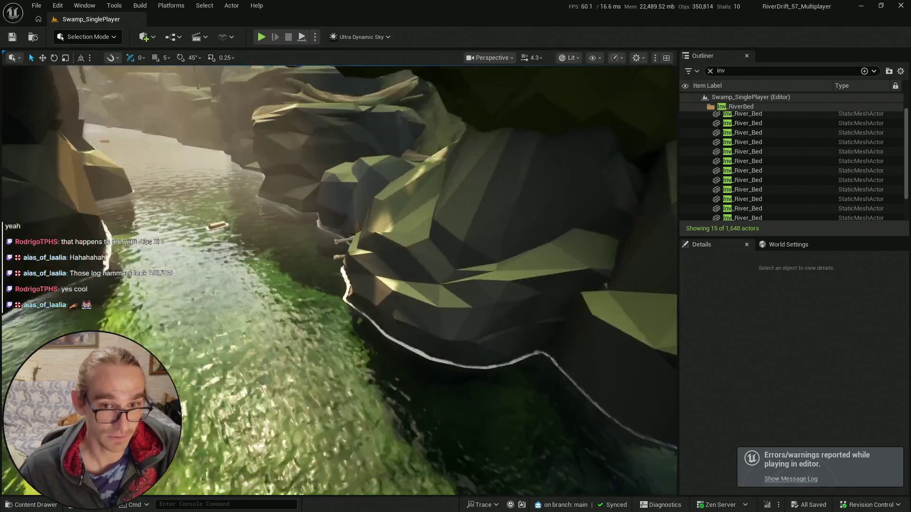
scroll(339, 279, down, 2)
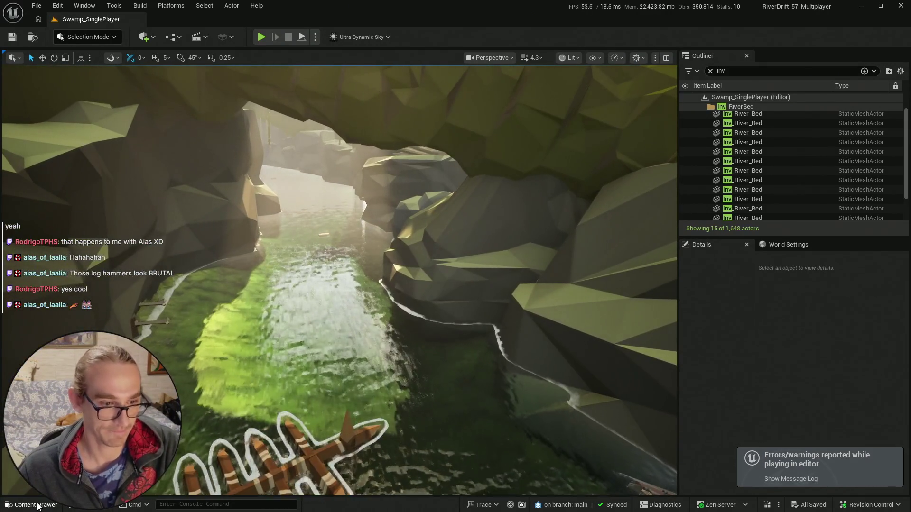
click(38, 505)
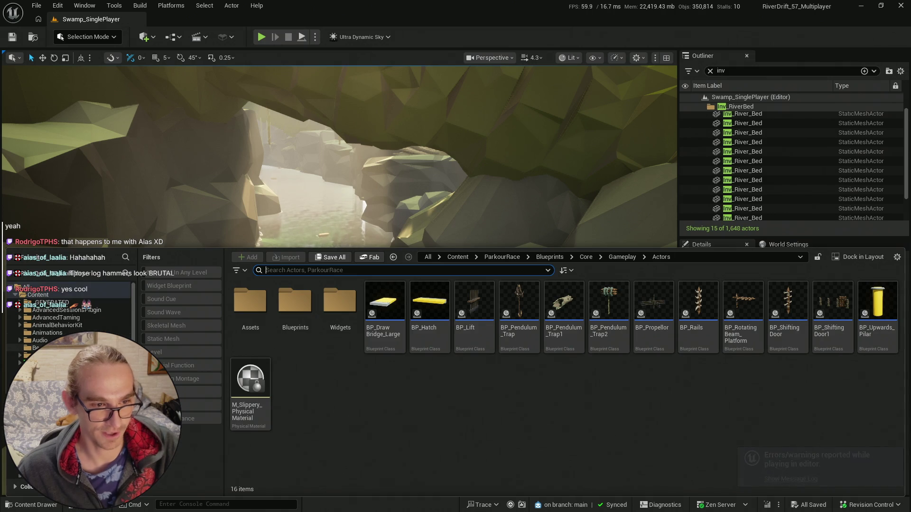
click(26, 363)
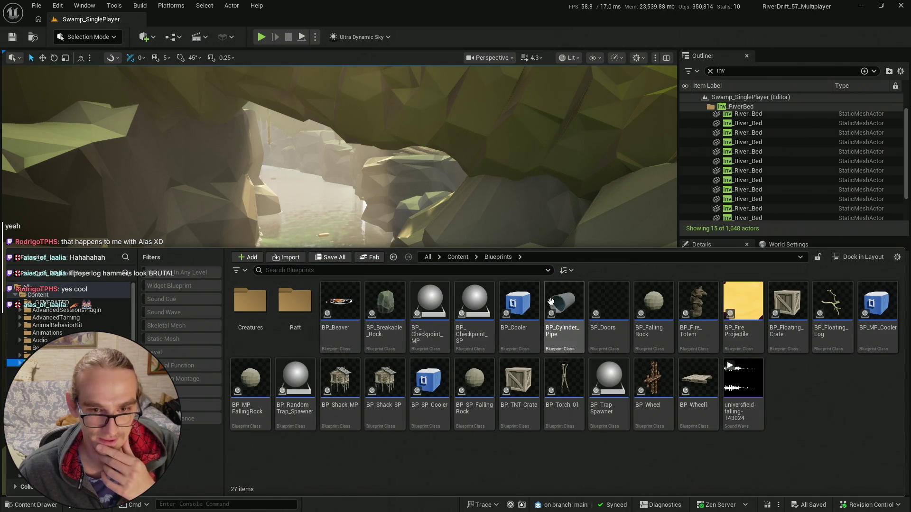
double_click(256, 306)
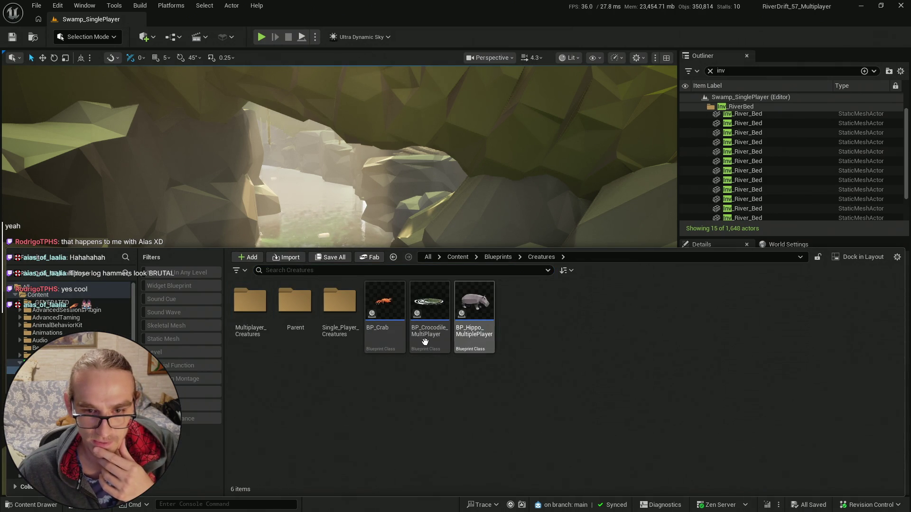
right_click(397, 228)
key(w)
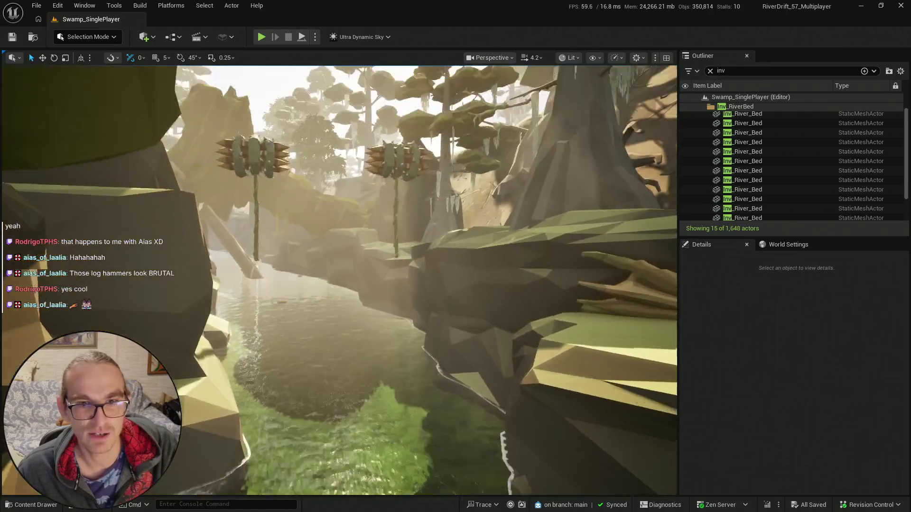
key(w)
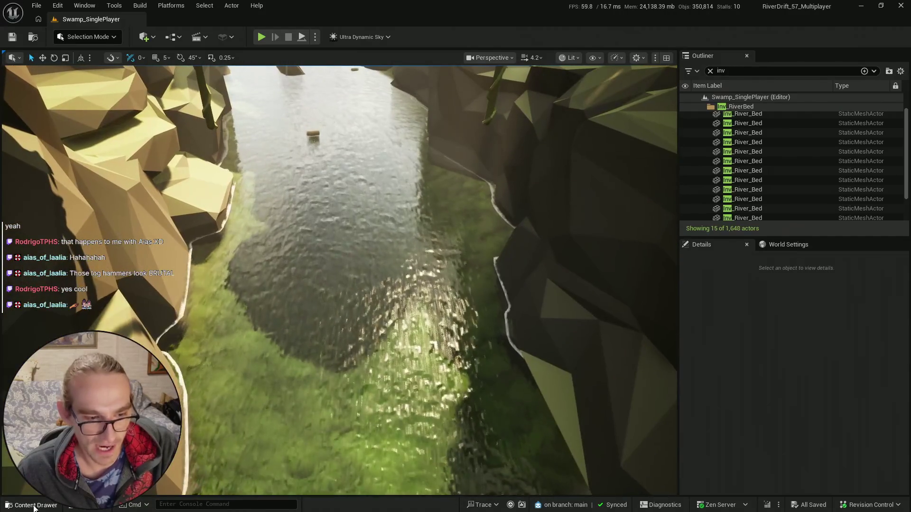
- Place a BP_SP_Crab in the river, turn it to about -80° and shift it across
click(34, 506)
mouse_move(248, 305)
mouse_down()
mouse_move(366, 173)
mouse_move(345, 291)
mouse_up()
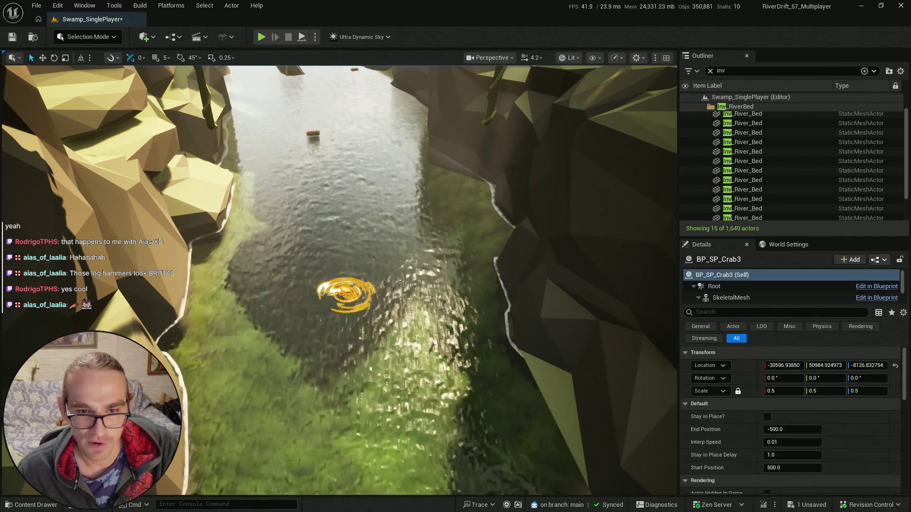
key(e)
drag(363, 338, 365, 353)
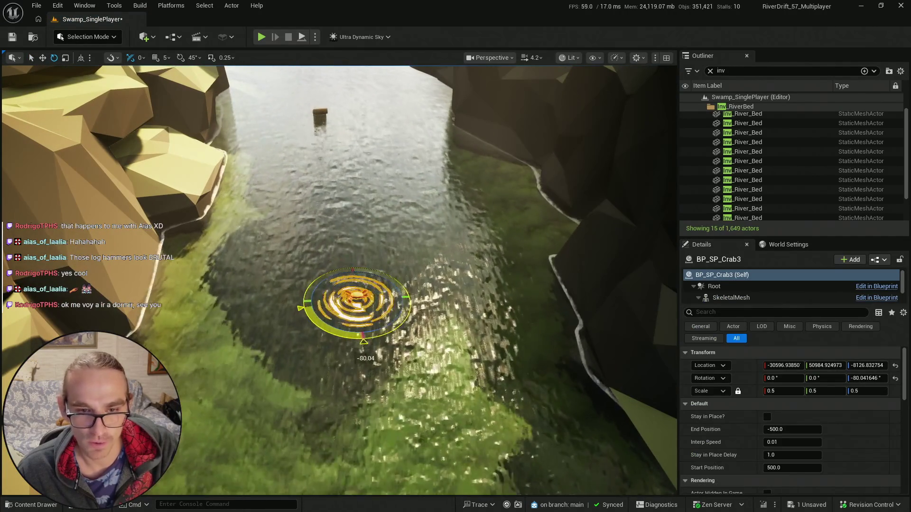
key(Escape)
key(s)
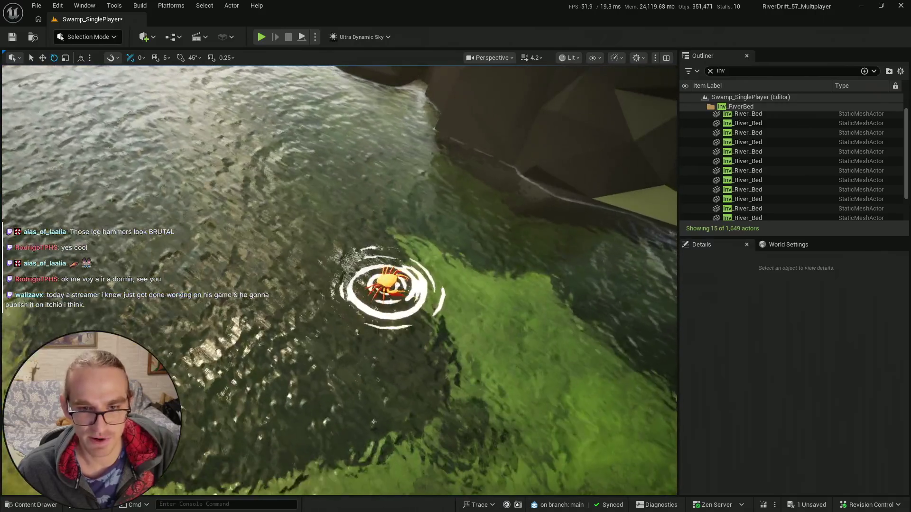
click(411, 300)
key(w)
drag(412, 300, 418, 298)
key(s)
key(s)
key(q)
key(f)
- Place a BP_Crocodile_SinglePlayer in the river, move it across, turn it to about -121° and raise it slightly
key(ctrl+space)
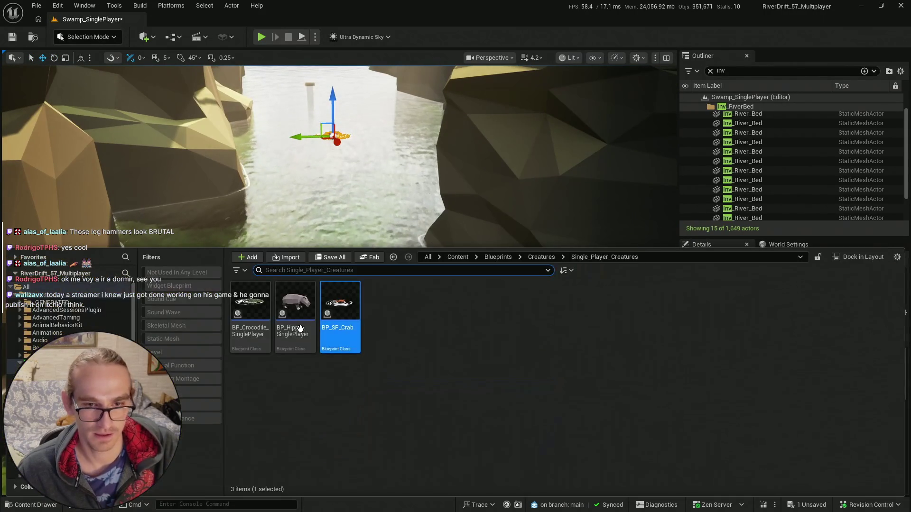
mouse_move(250, 308)
mouse_down()
mouse_move(335, 152)
mouse_move(313, 225)
mouse_up()
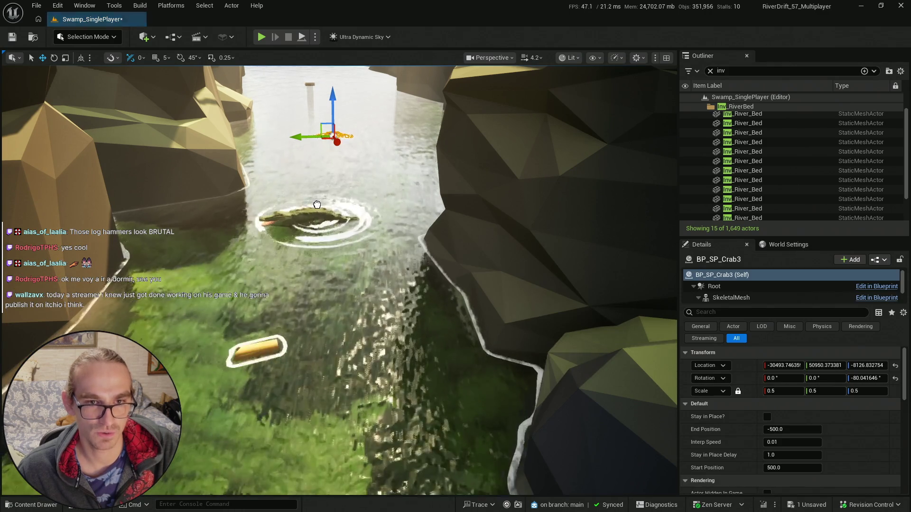
key(e)
key(w)
mouse_move(284, 313)
mouse_down()
mouse_move(227, 339)
mouse_move(120, 317)
mouse_move(157, 316)
mouse_up()
key(e)
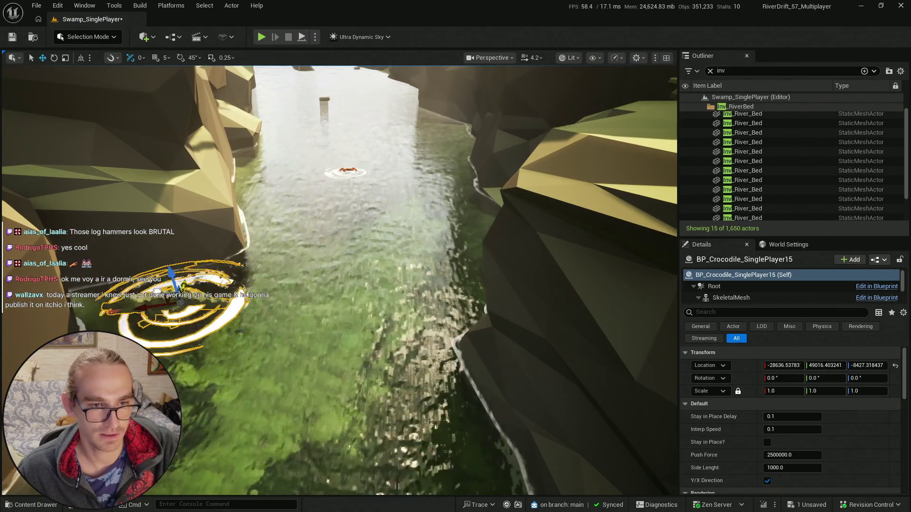
mouse_move(209, 327)
mouse_down()
mouse_move(177, 317)
mouse_move(176, 329)
mouse_up()
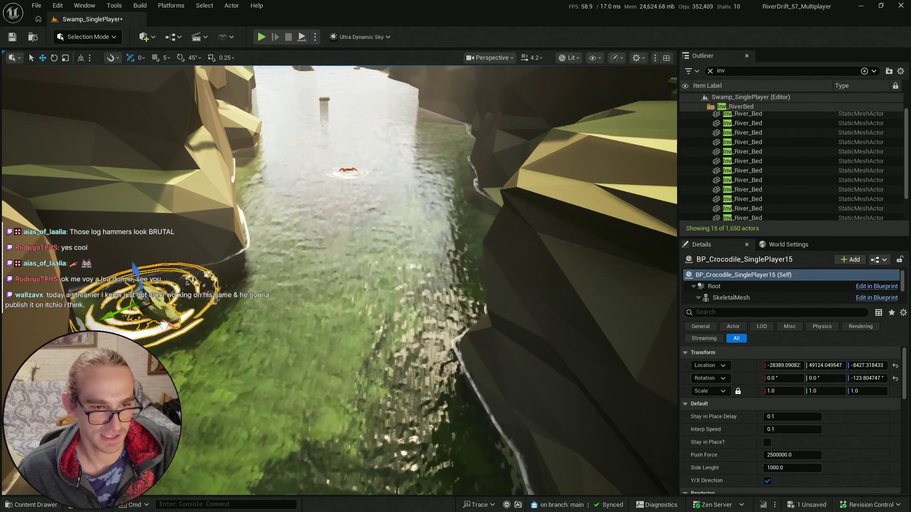
drag(139, 280, 136, 275)
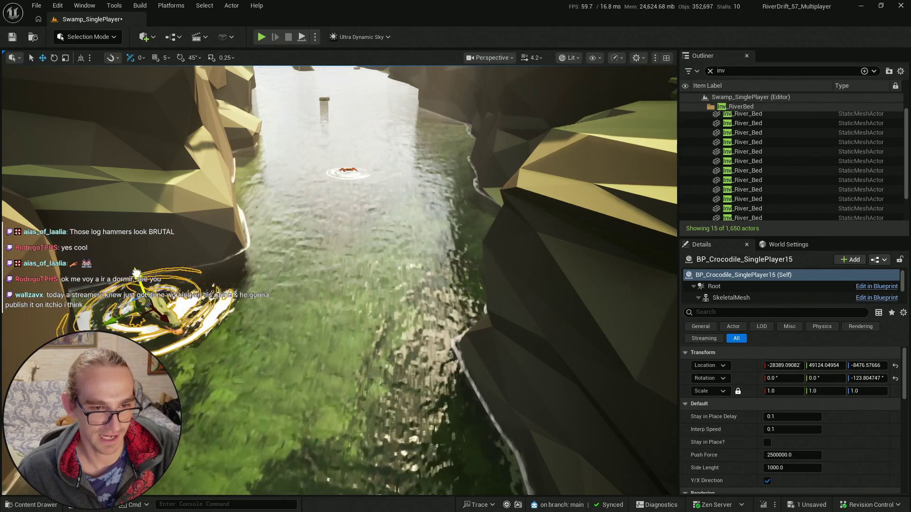
key(f)
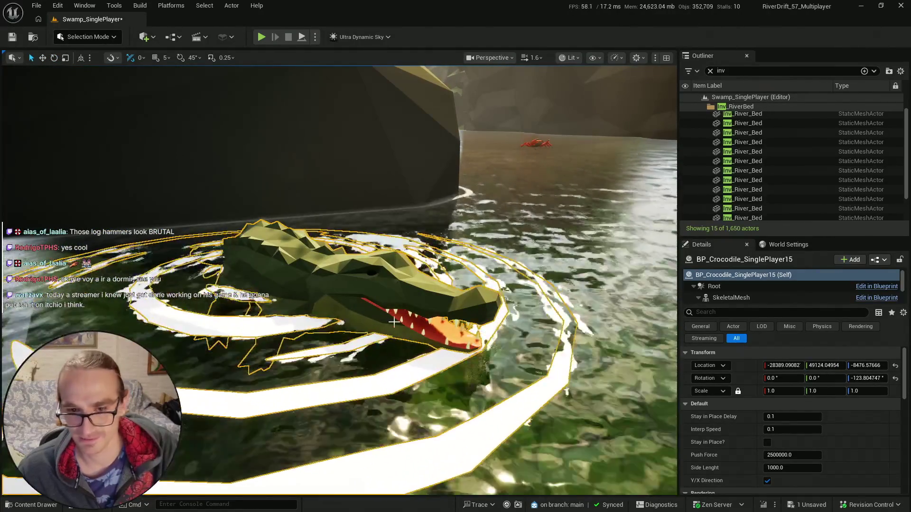
- Enable Stay in Place? on the crocodile and frame it in the viewport
click(767, 442)
scroll(348, 230, down, 10)
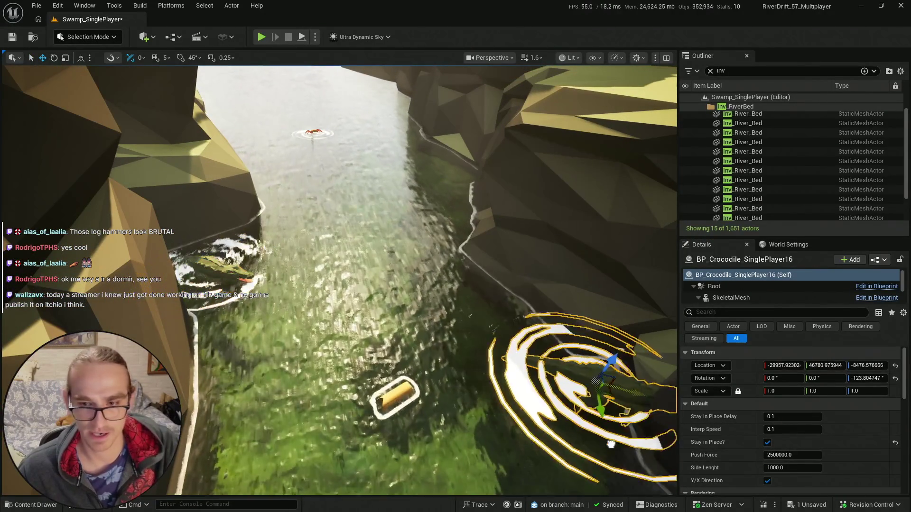
key(f)
scroll(437, 297, down, 5)
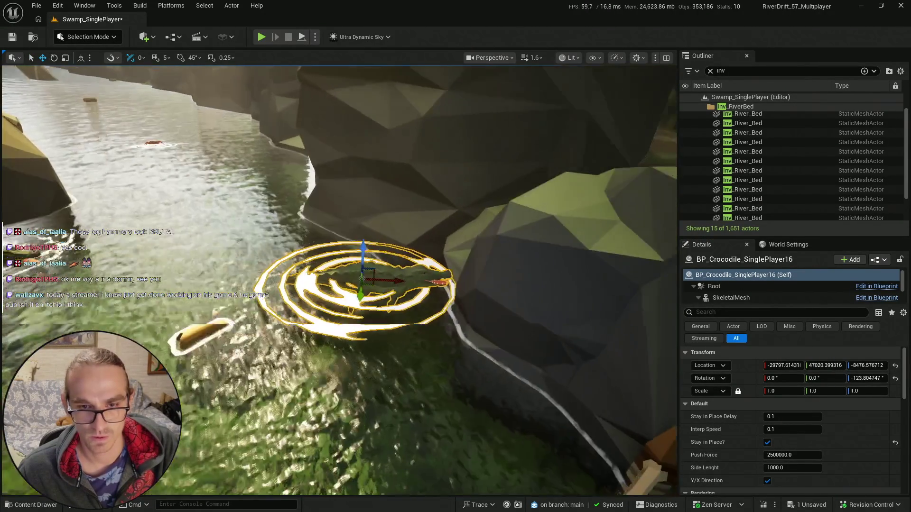
scroll(352, 242, up, 3)
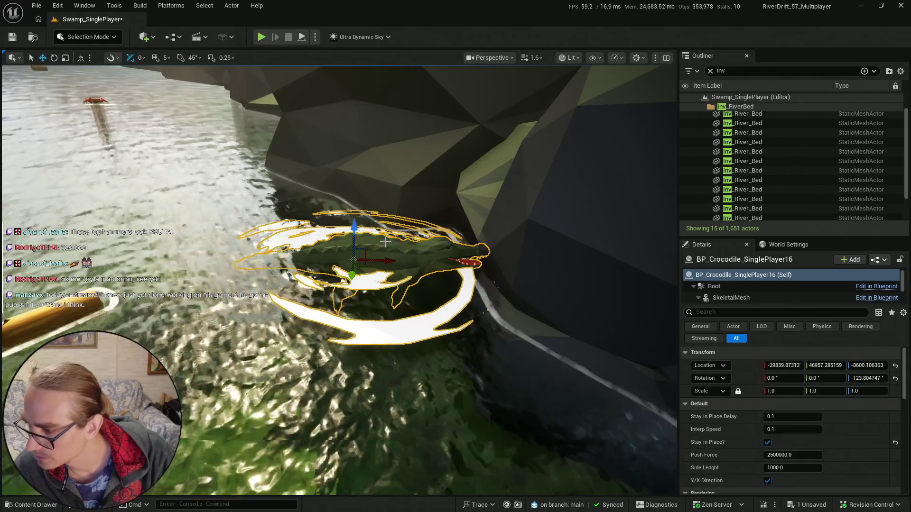
- Pull the view back upstream along the river and begin saving the modified map
drag(386, 243, 358, 259)
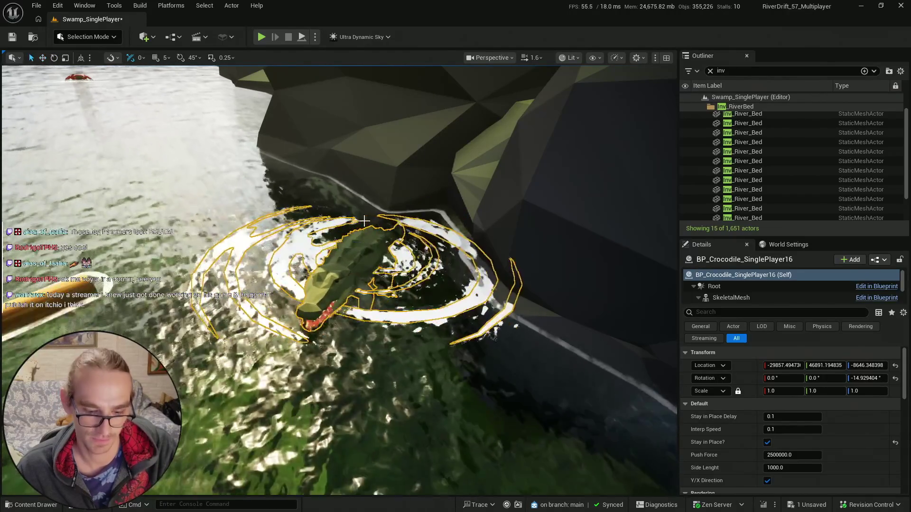
drag(392, 207, 391, 266)
mouse_move(218, 265)
mouse_down()
mouse_move(218, 276)
mouse_move(201, 260)
mouse_move(200, 242)
mouse_up()
key(q)
click(11, 37)
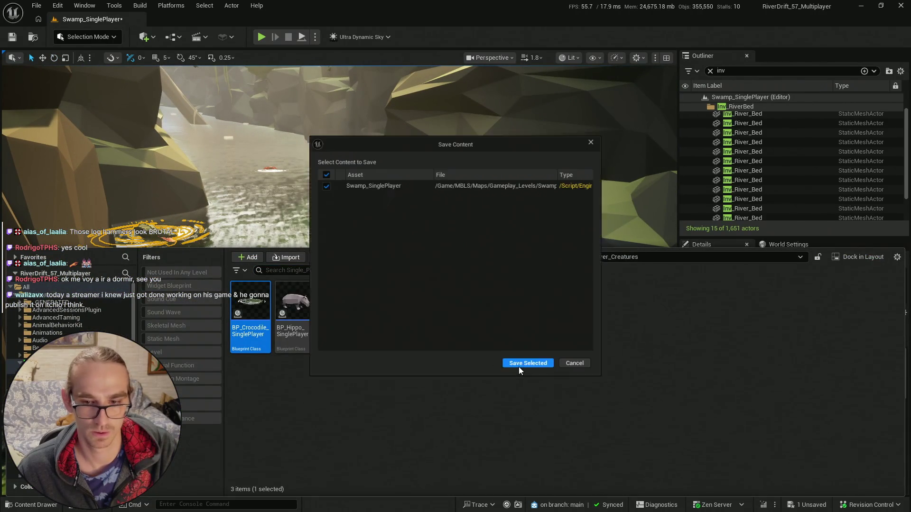
- Save Swamp_SinglePlayer and run a fullscreen raft play-test down the river
key(Return)
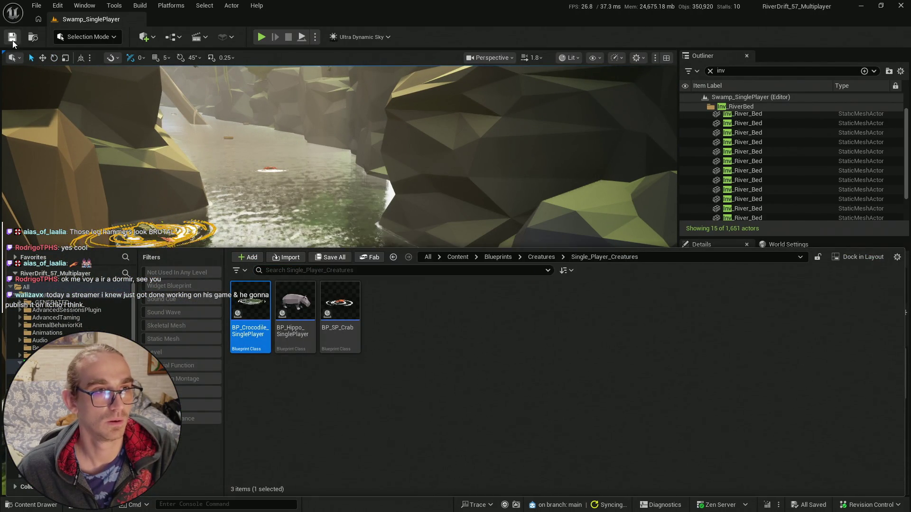
key(alt+p)
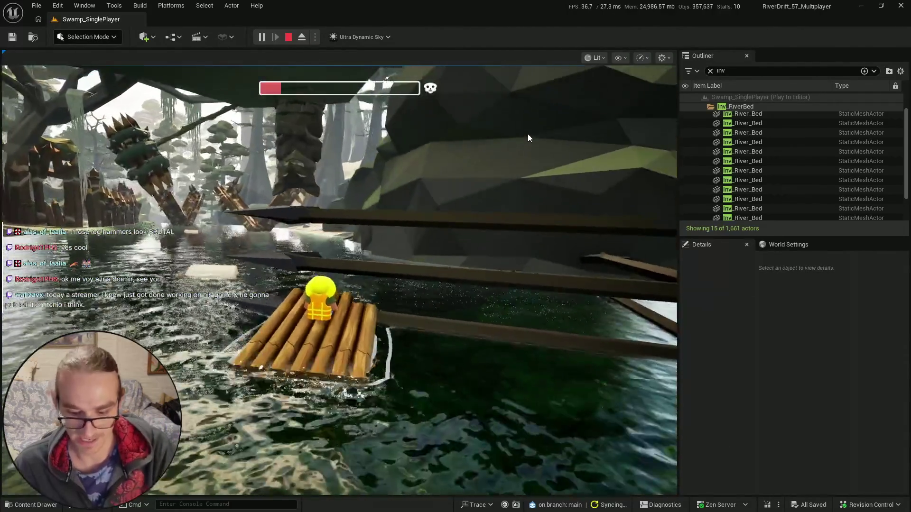
click(527, 135)
key(F11)
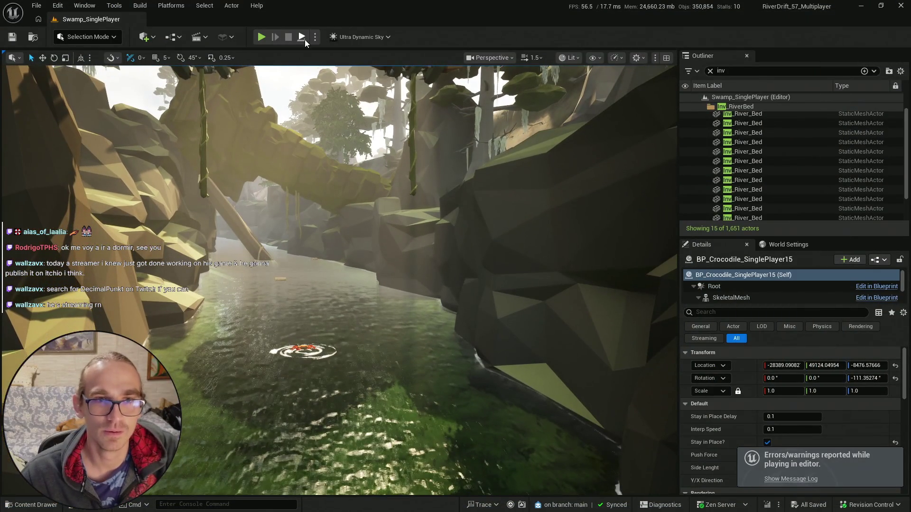
click(302, 37)
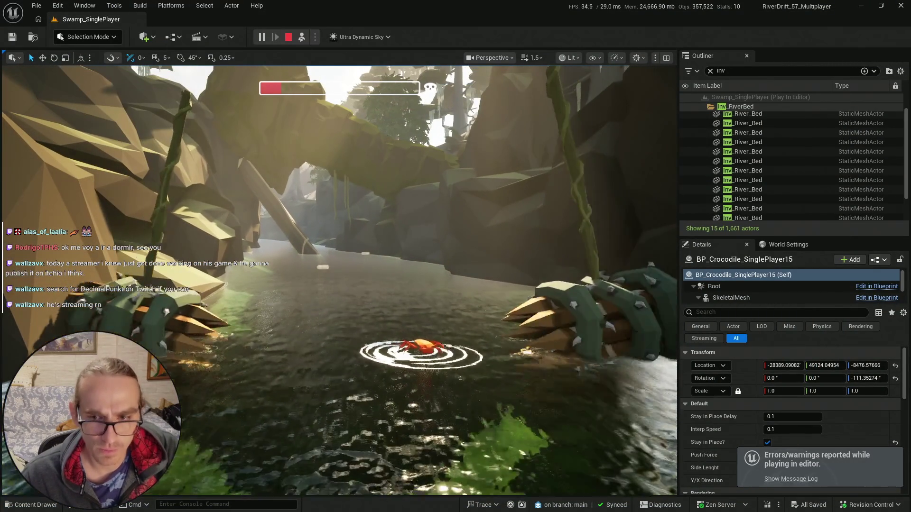
- Stop the play-test, select both spiked traps, and save the swamp level with Save All
key(Escape)
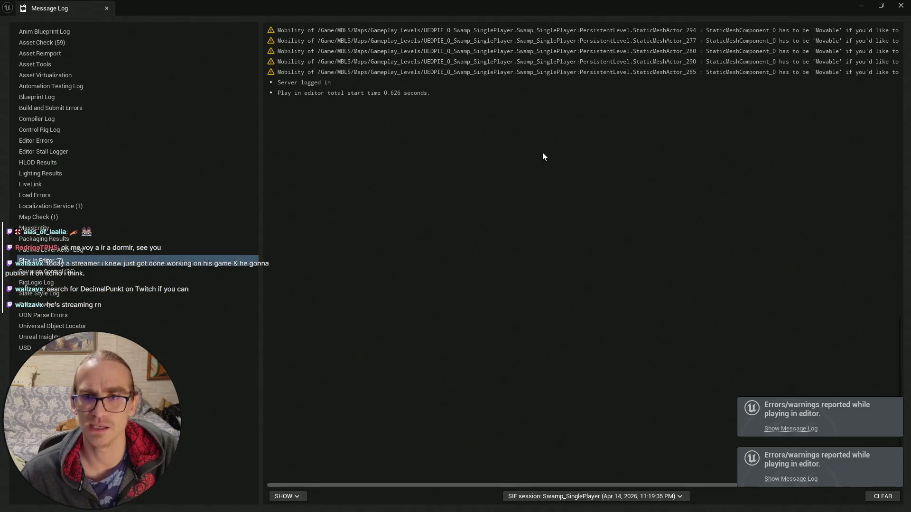
click(900, 5)
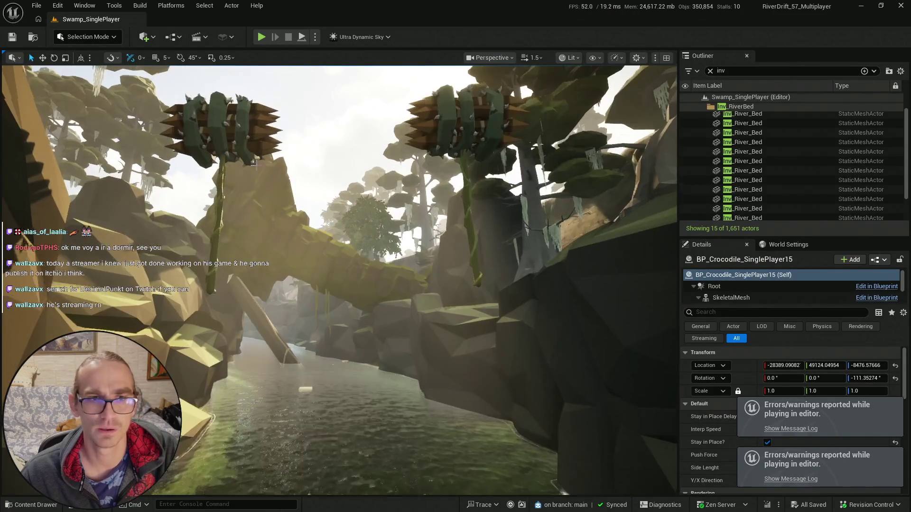
ctrl+click(470, 136)
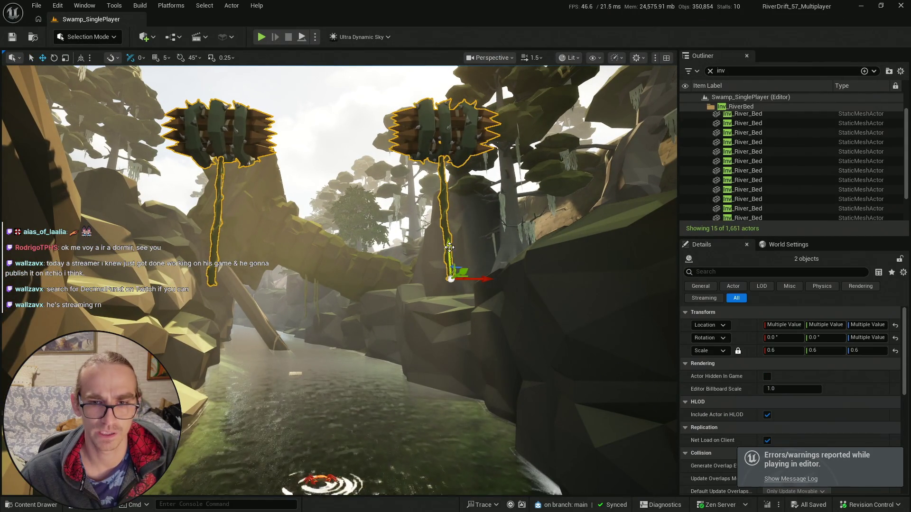
drag(449, 248, 309, 243)
key(ctrl+space)
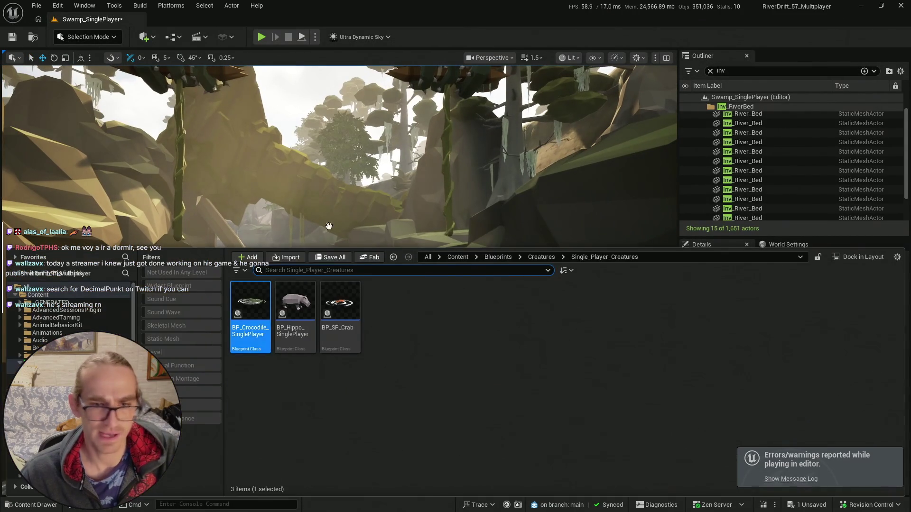
click(317, 257)
click(521, 369)
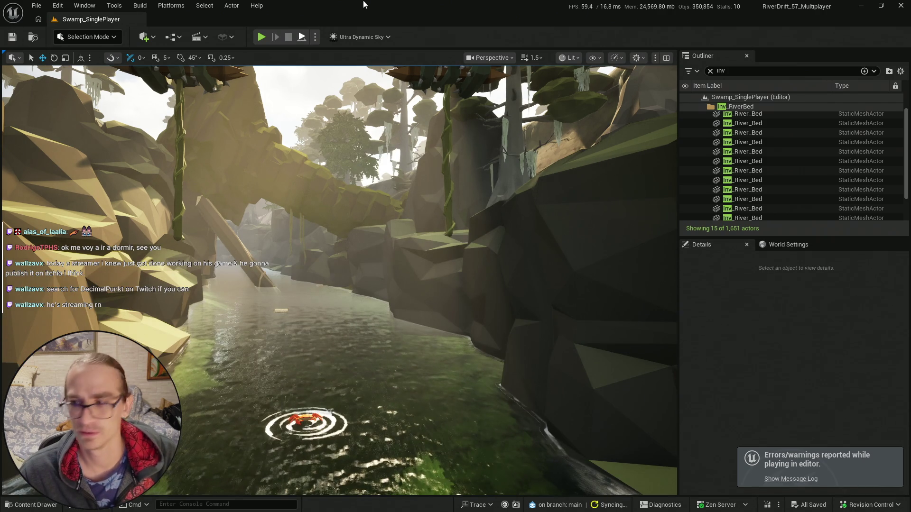
- Play-test the level again to the checkpoint by the spiked trap, then leave the editor
key(alt+p)
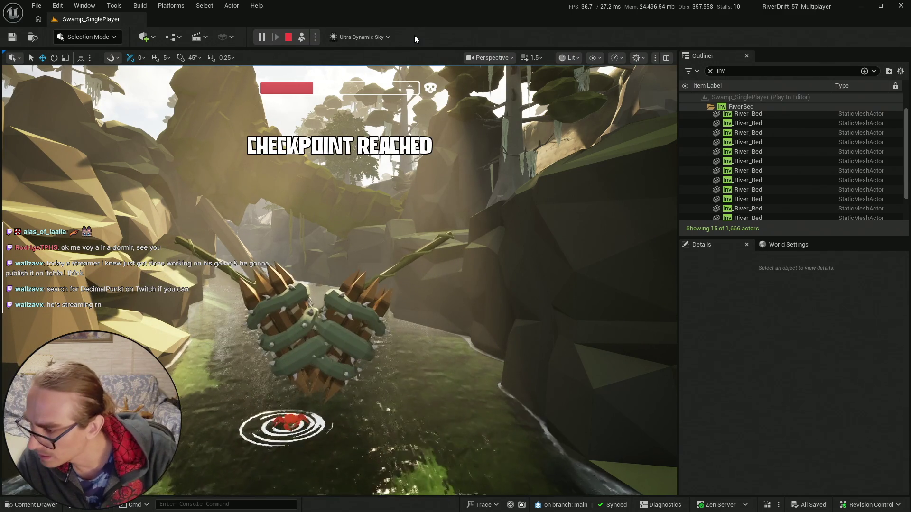
key(Escape)
key(super)
- Go to twitch.tv in a new tab, search for the streamer and open his live channel
key(alt+Tab)
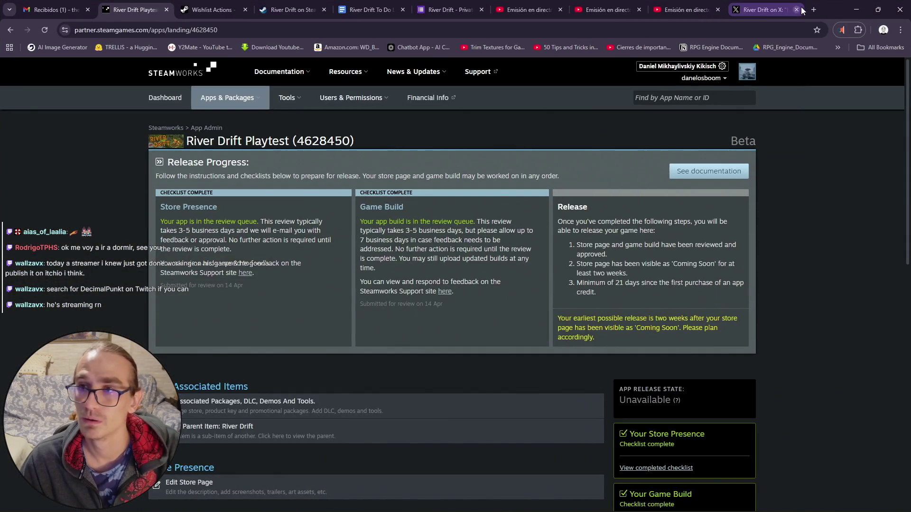
click(810, 9)
text(twitch)
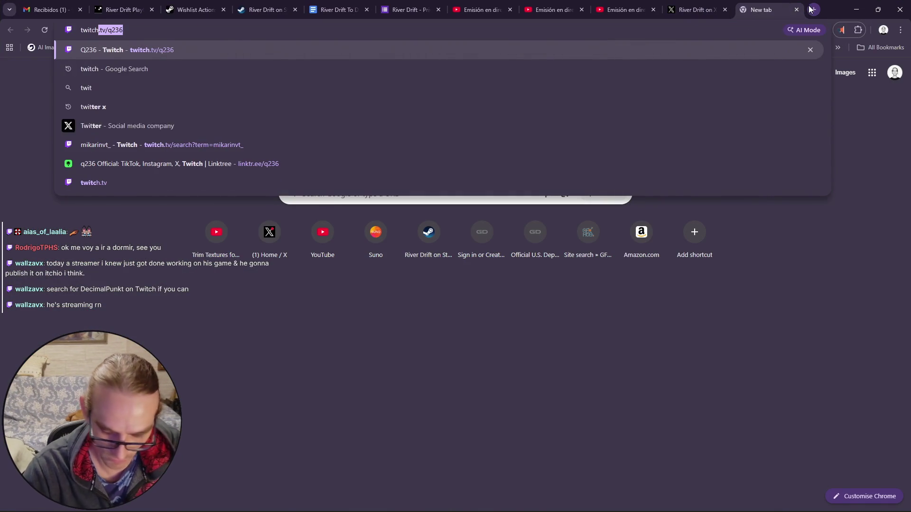
key(Return)
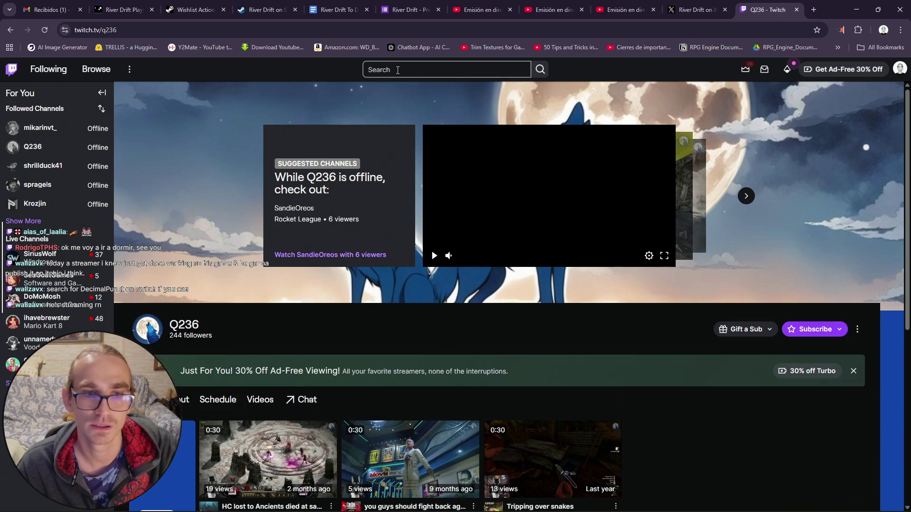
click(396, 70)
text(decima)
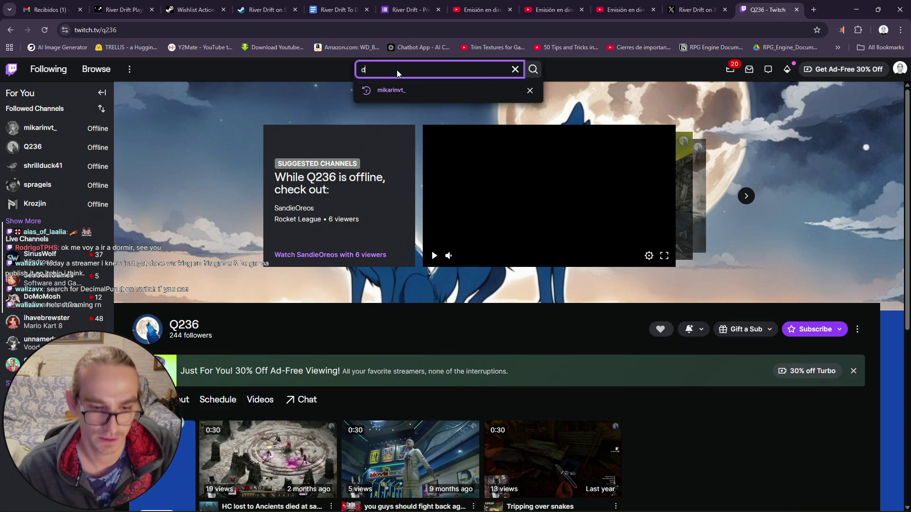
text(l punkt)
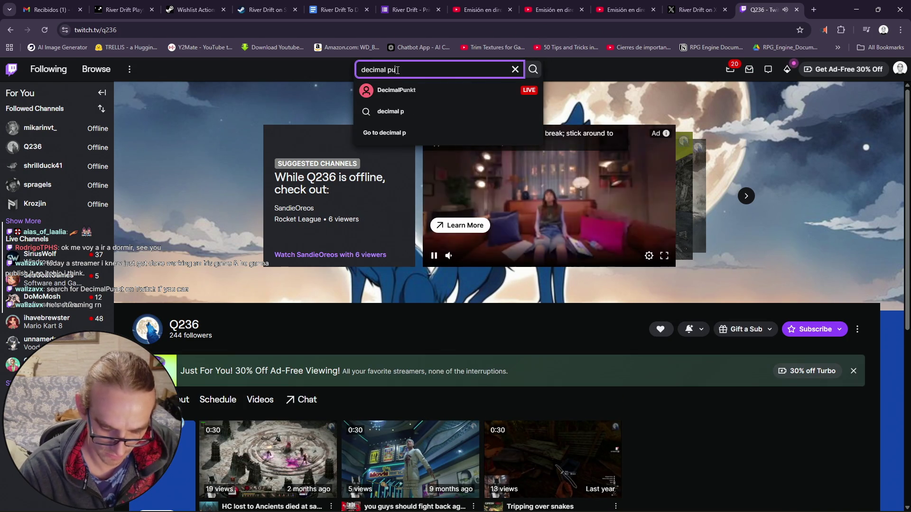
key(Return)
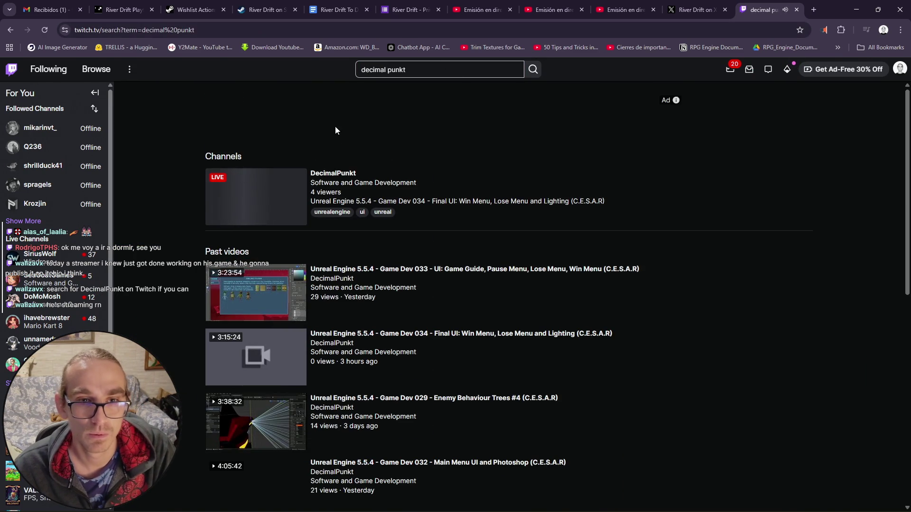
click(349, 175)
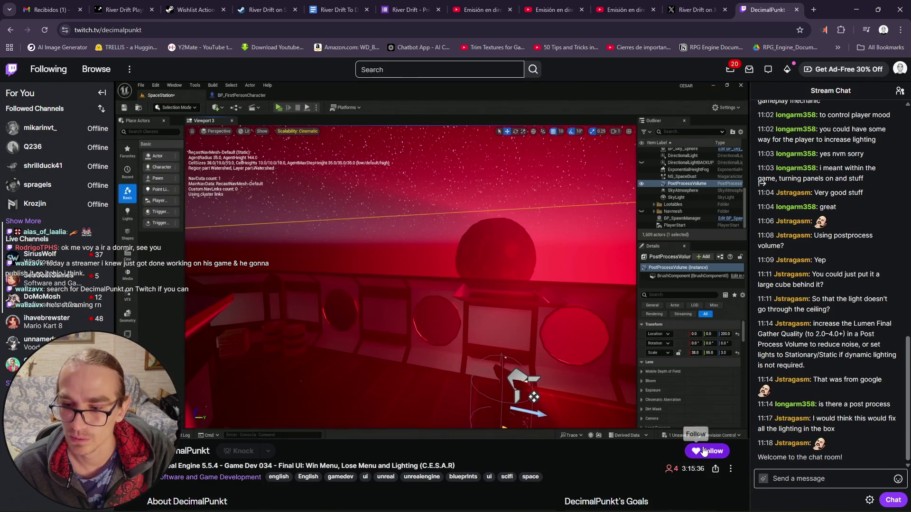
- Follow the channel and post "Looking nice!" in the stream chat
click(703, 451)
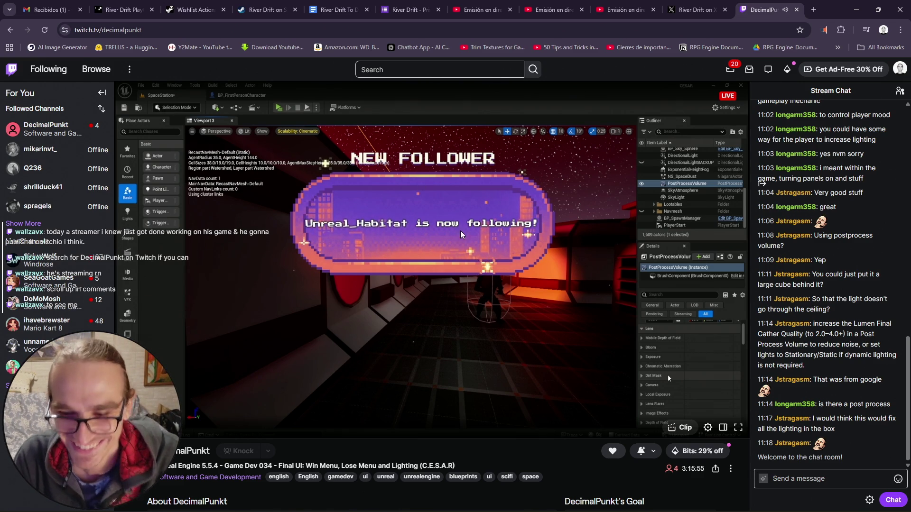
click(841, 484)
mouse_move(569, 347)
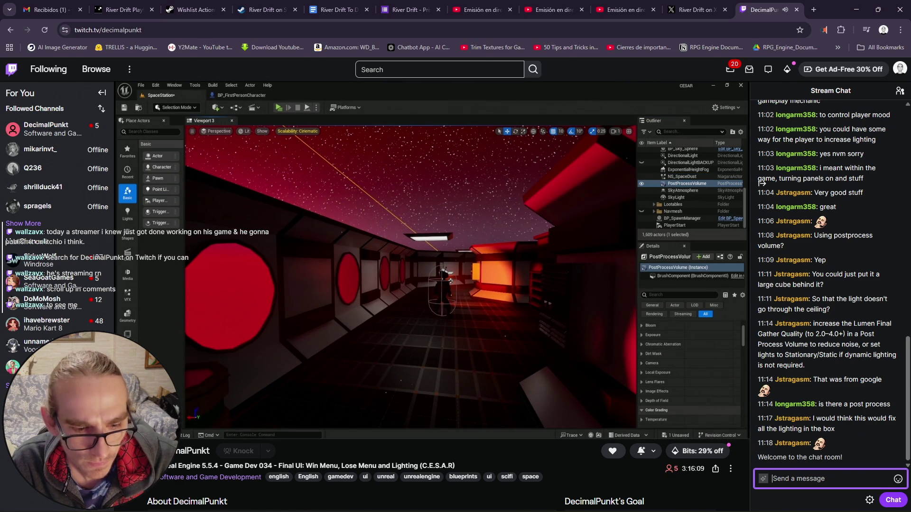
mouse_move(555, 372)
text(Looking nice!)
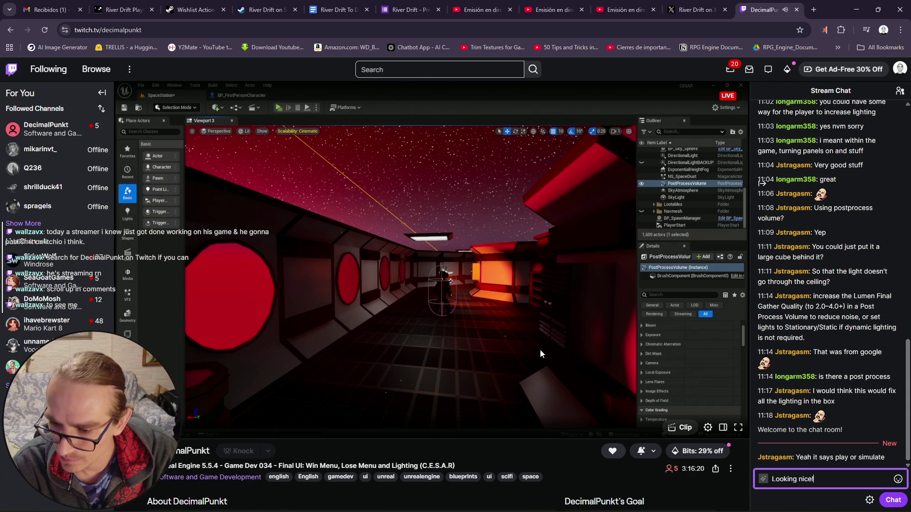
key(Return)
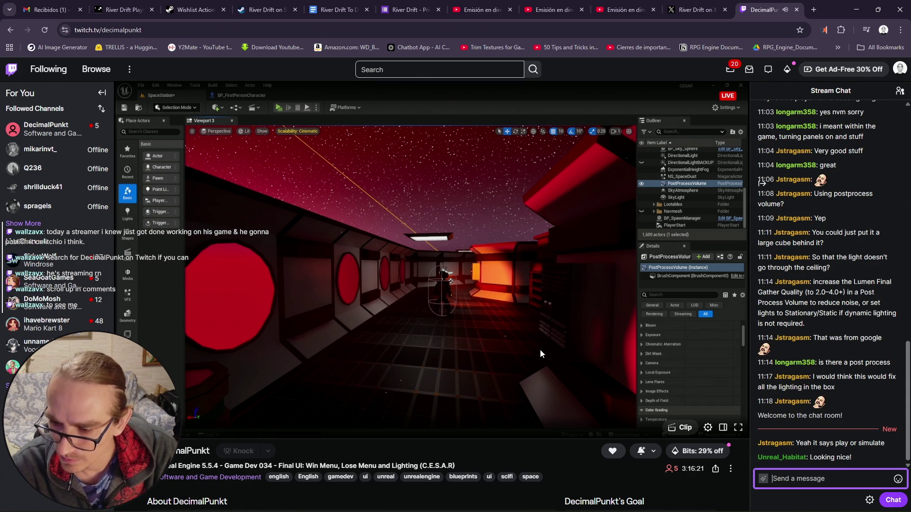
- Scroll down the channel panels and open the streamer's itch.io games page
scroll(301, 386, down, 2)
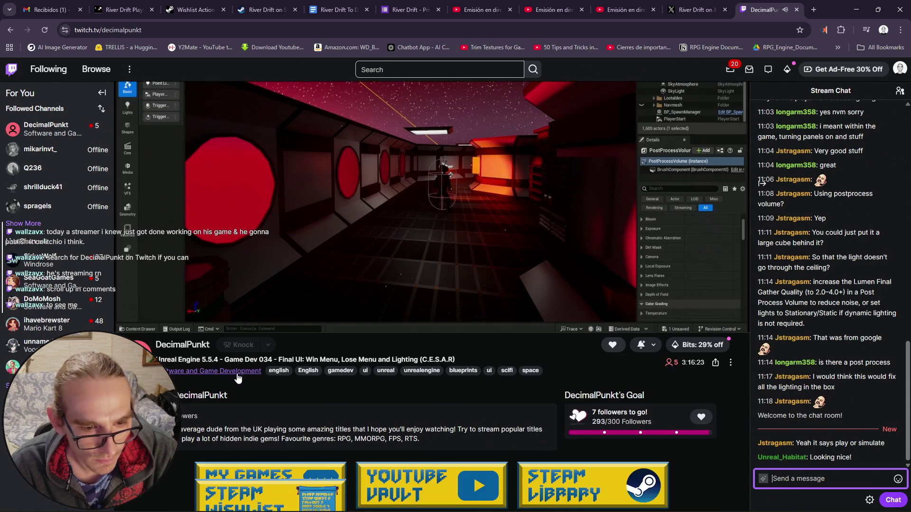
scroll(238, 379, down, 2)
scroll(304, 351, down, 4)
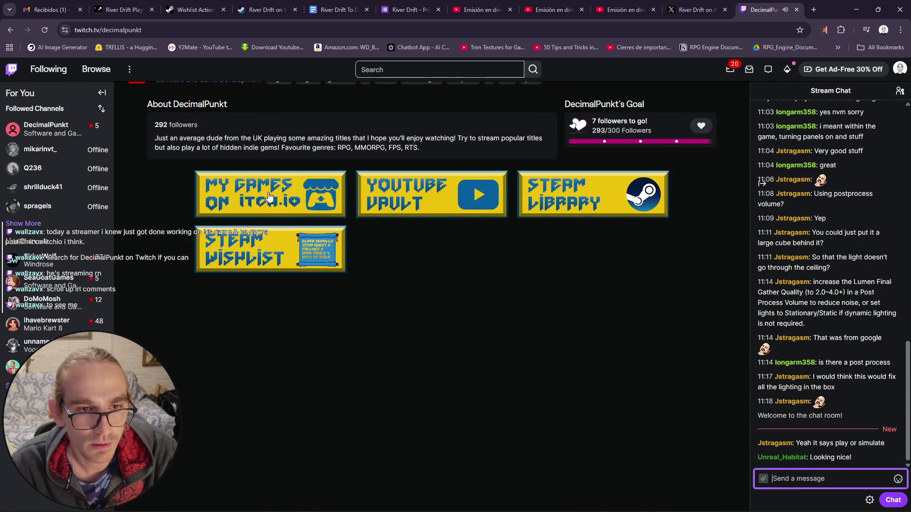
click(314, 199)
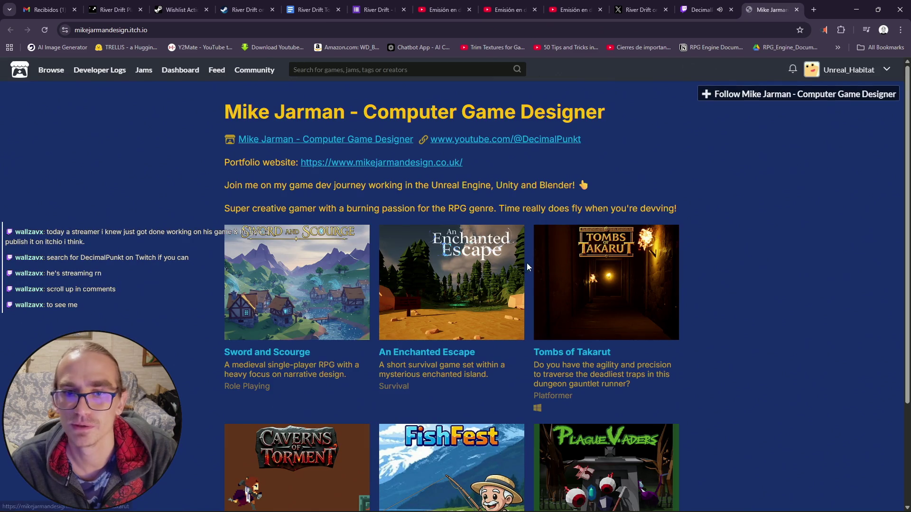
- Follow the creator on itch.io, browse the games list, and return to the Twitch channel
click(769, 95)
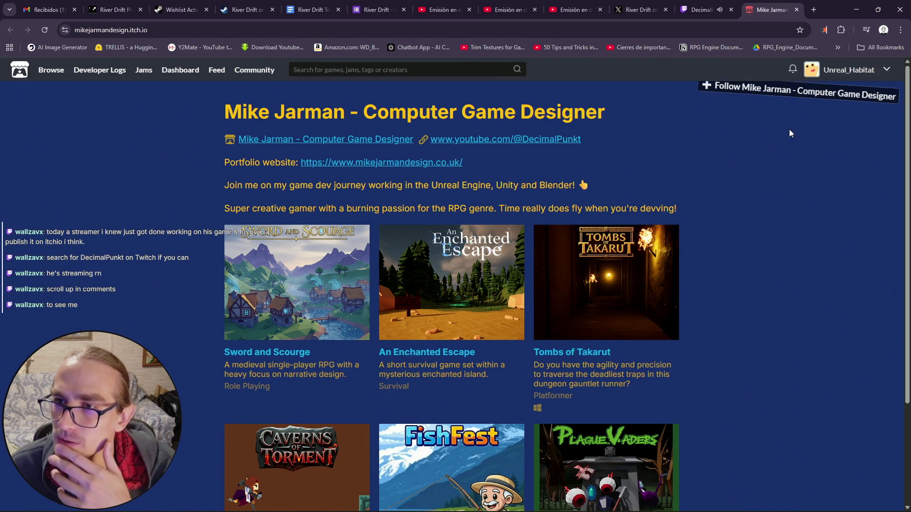
scroll(728, 213, down, 3)
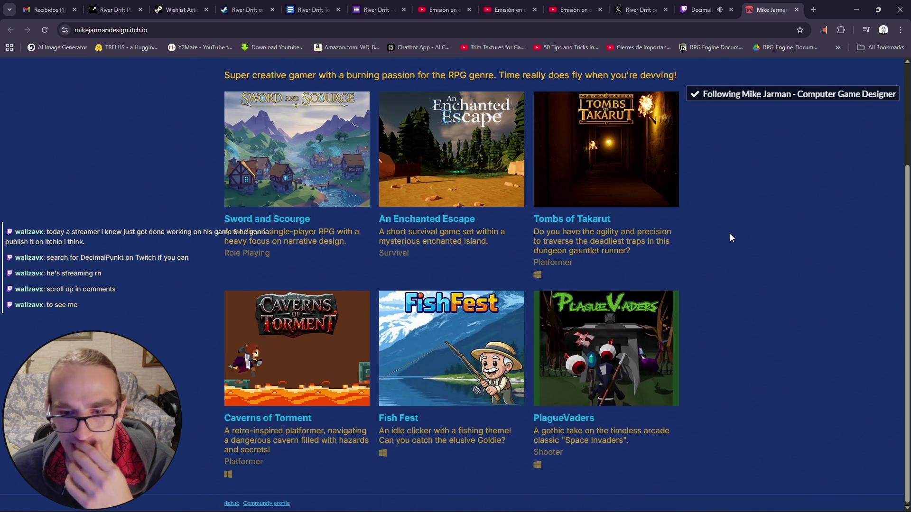
scroll(739, 268, up, 3)
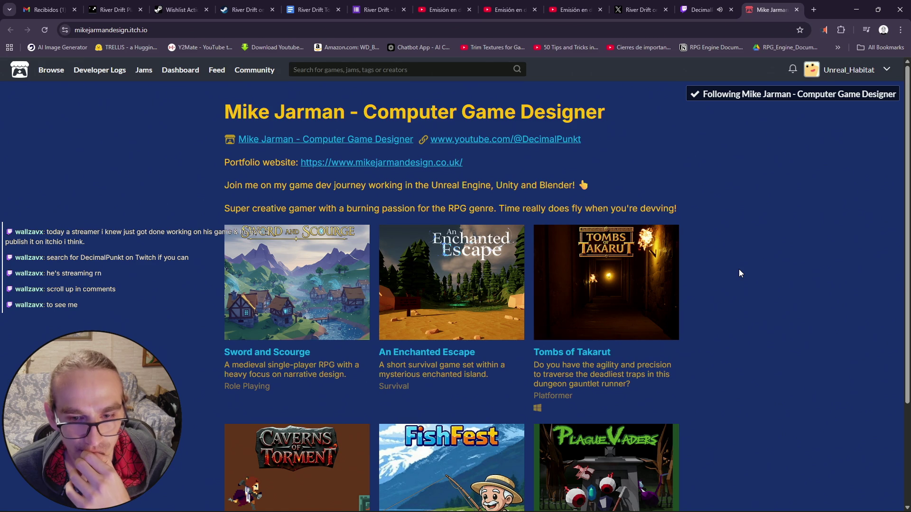
scroll(738, 271, down, 3)
scroll(736, 272, up, 3)
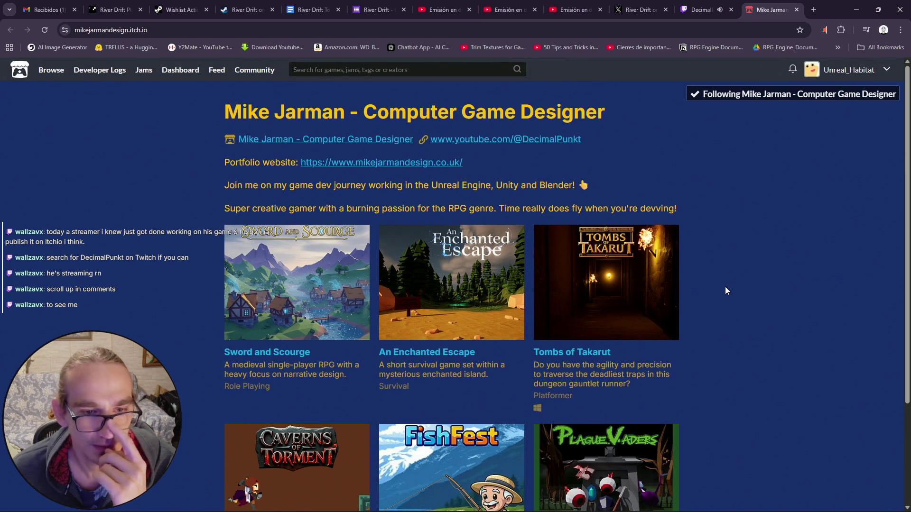
click(708, 5)
- Glance over the stream chat, peek at the editor, and come back to the stream
scroll(544, 346, up, 8)
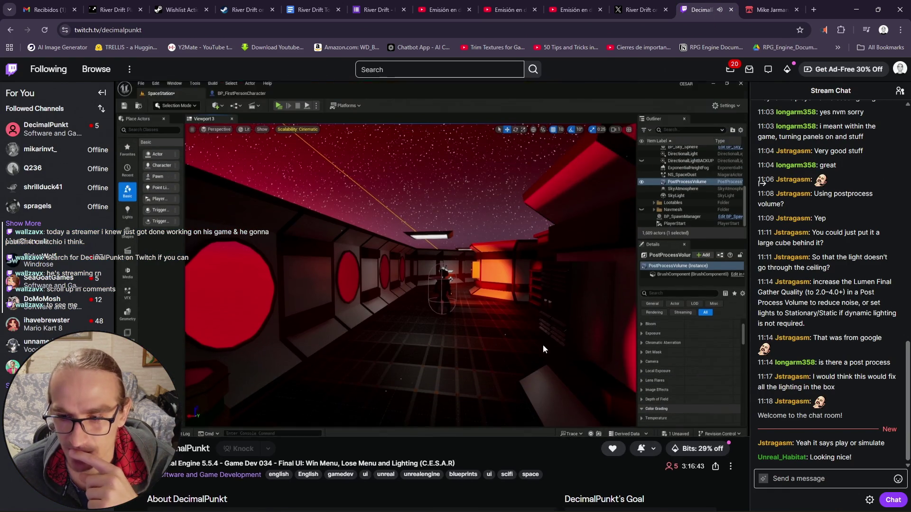
mouse_move(559, 319)
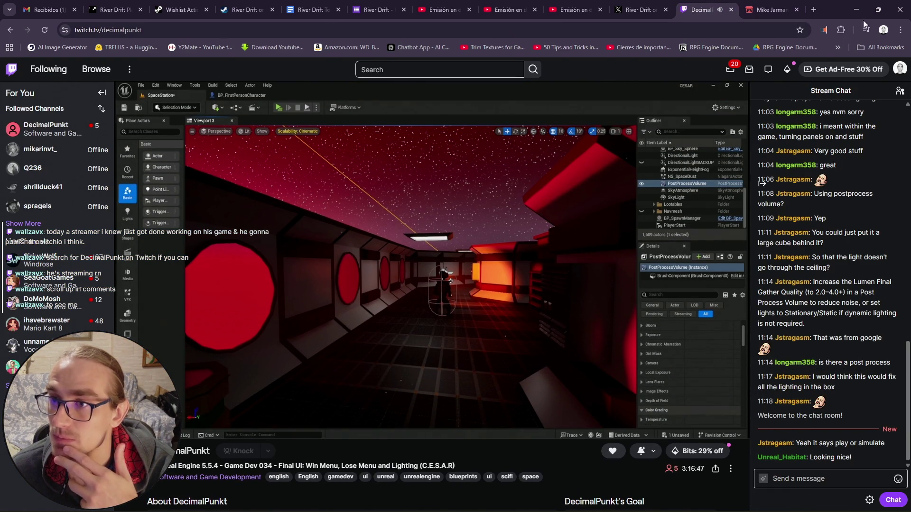
mouse_move(668, 202)
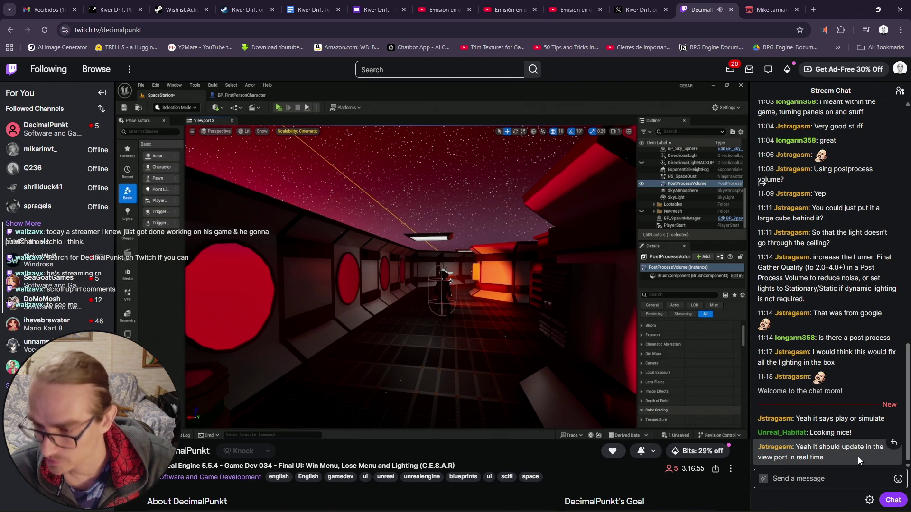
click(861, 10)
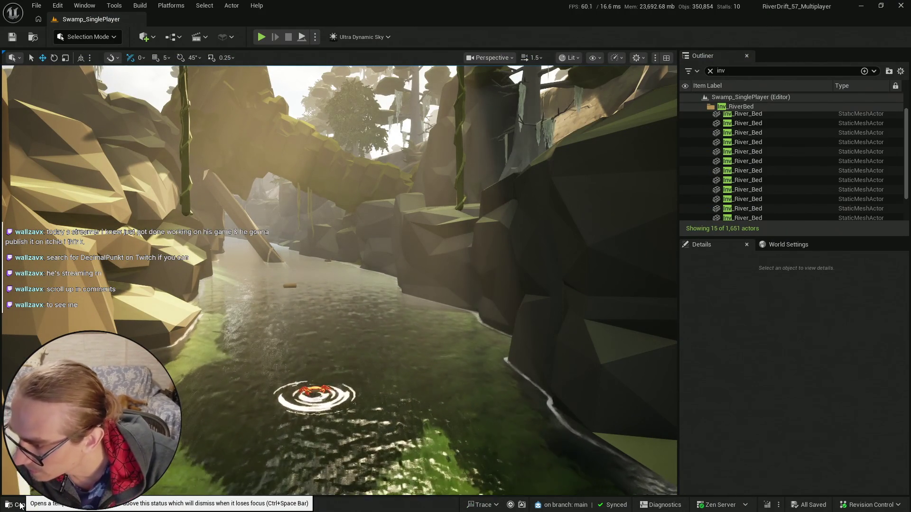
key(alt+Tab)
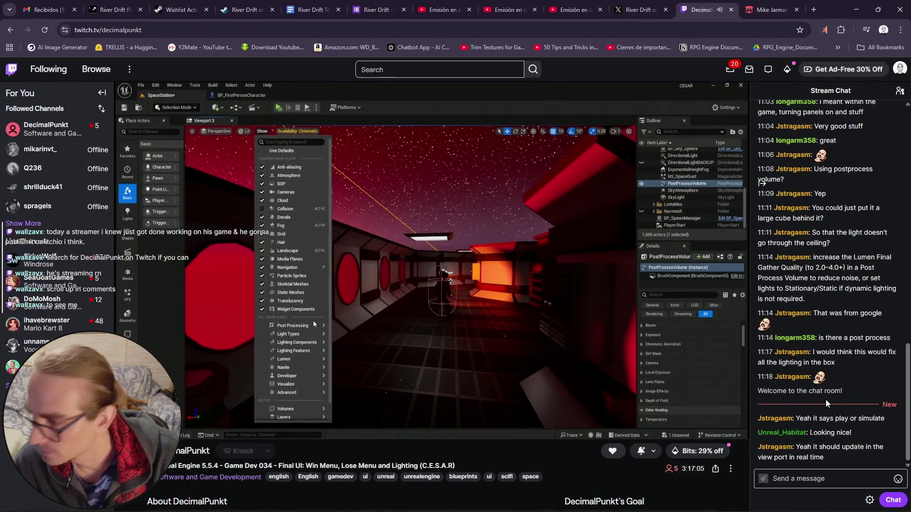
- Catch up to the newest chat messages and post a purple heart and face emote message
scroll(833, 388, up, 7)
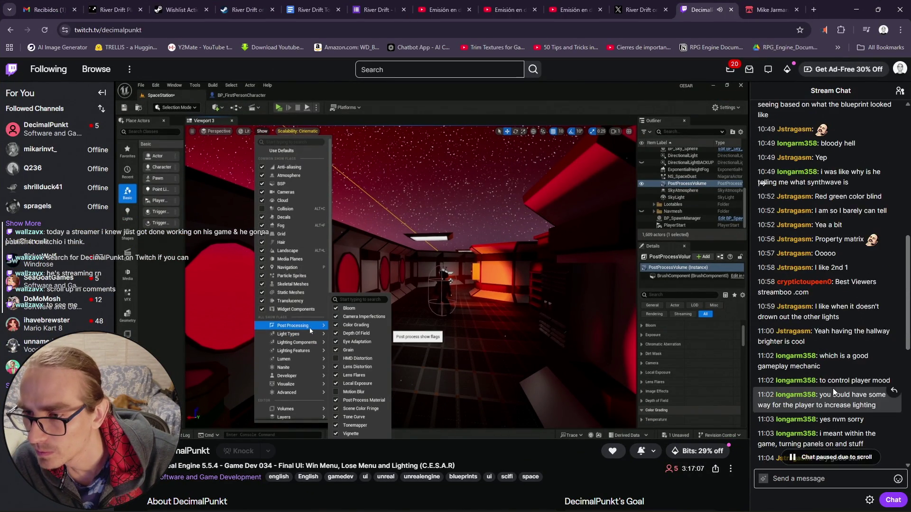
scroll(832, 388, up, 3)
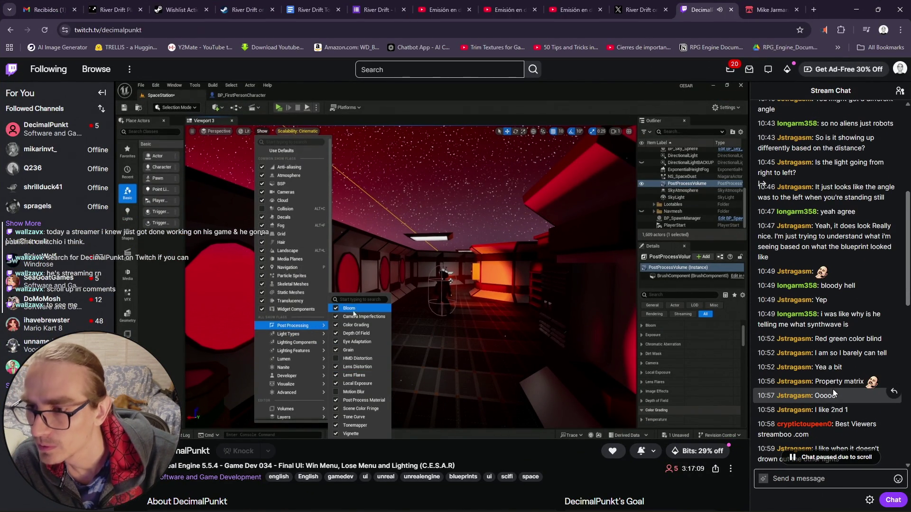
scroll(832, 393, up, 5)
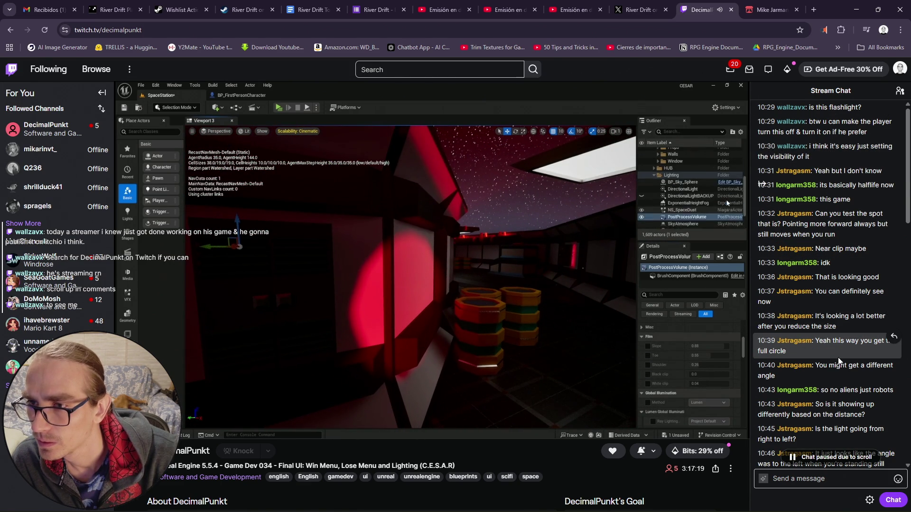
scroll(849, 173, down, 15)
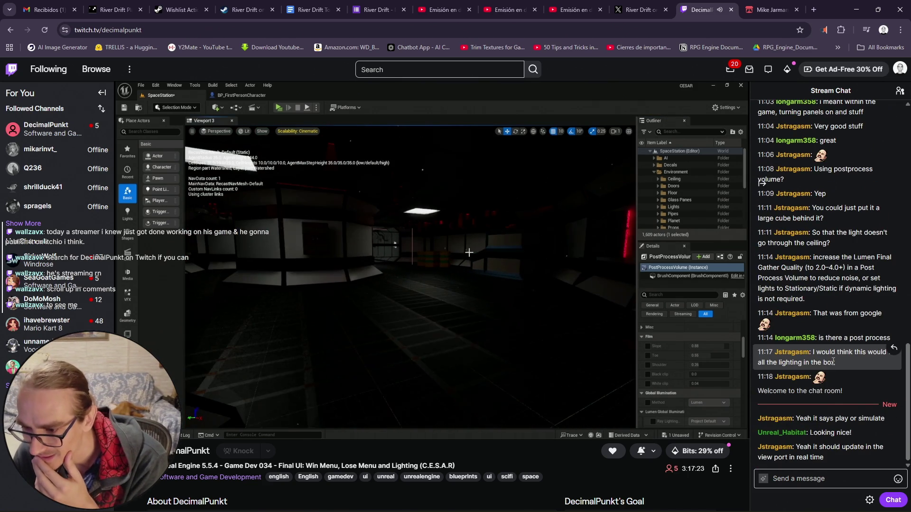
click(896, 480)
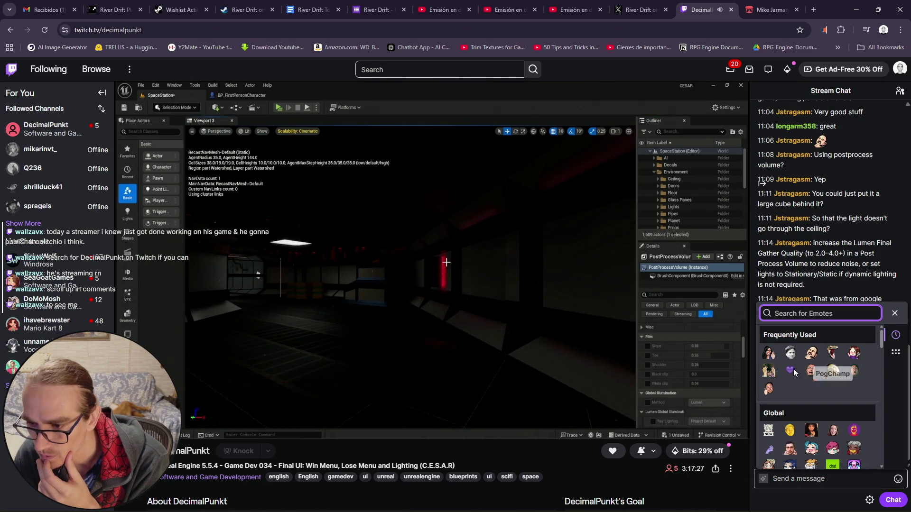
click(893, 499)
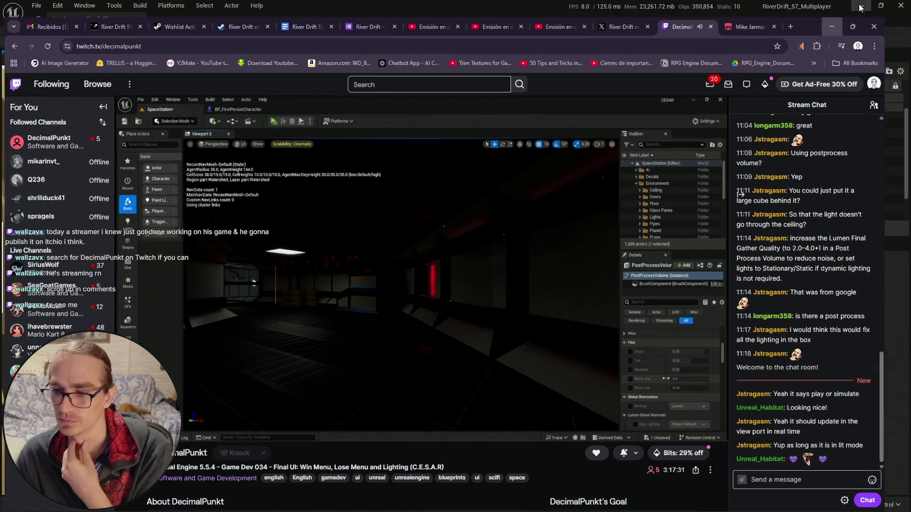
click(866, 7)
- Fly along the river to inspect and select the single-player crab
key(ctrl+space)
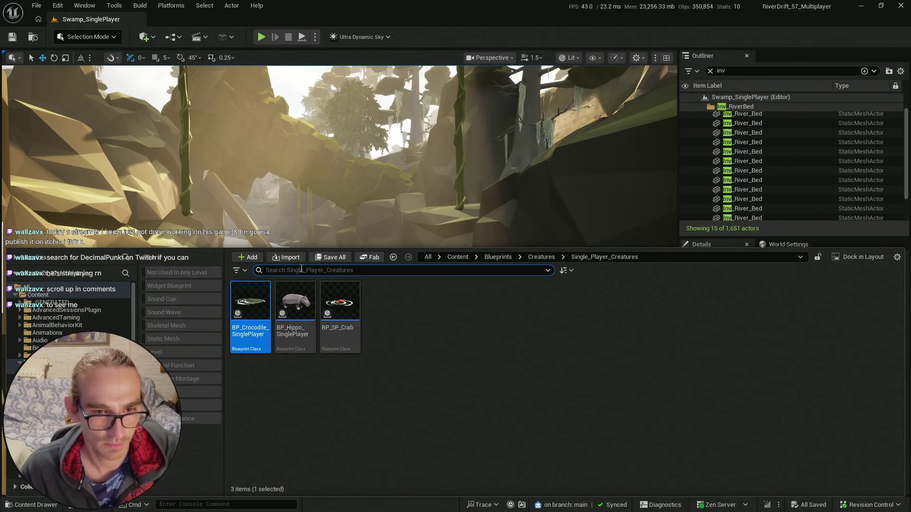
click(409, 4)
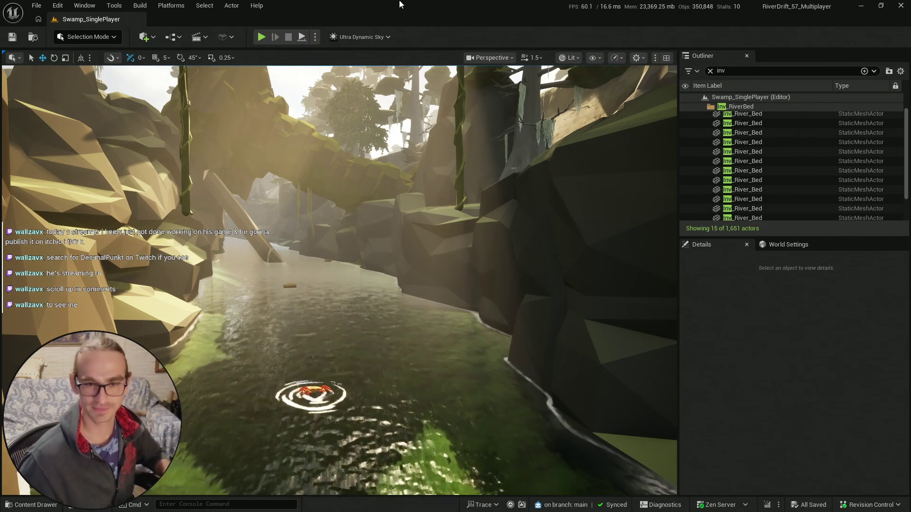
click(22, 508)
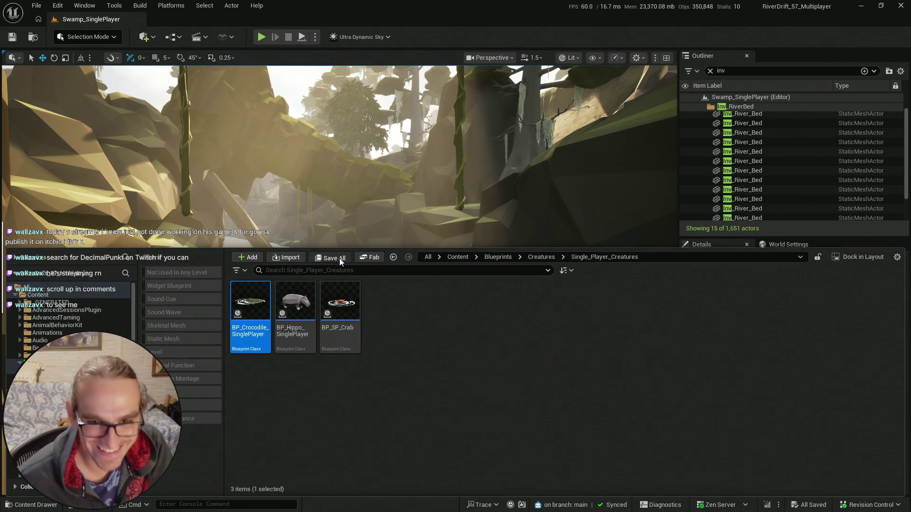
drag(332, 190, 332, 190)
scroll(339, 331, down, 2)
click(339, 331)
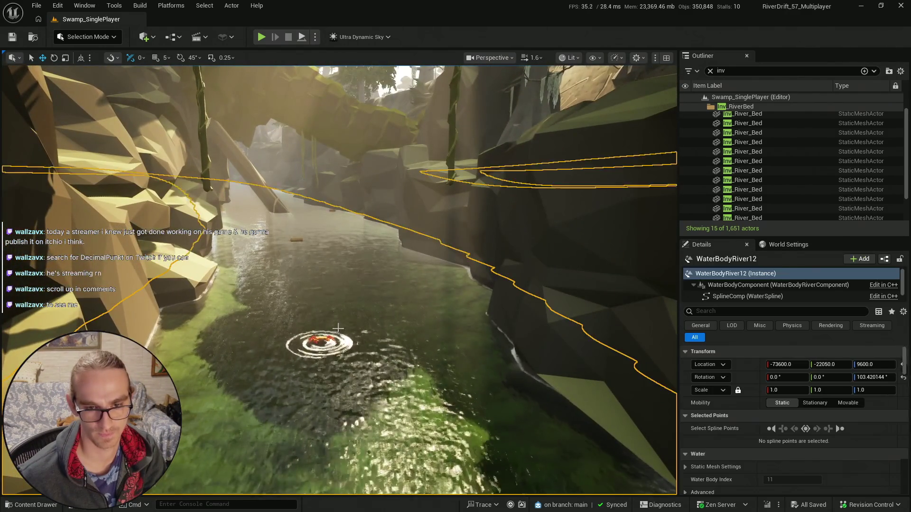
click(334, 330)
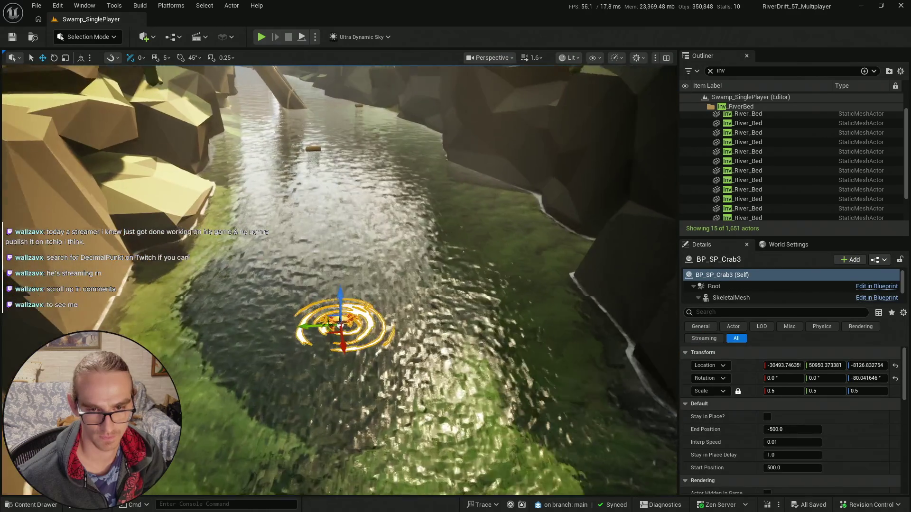
key(Escape)
drag(314, 329, 314, 214)
scroll(339, 279, up, 3)
key(s)
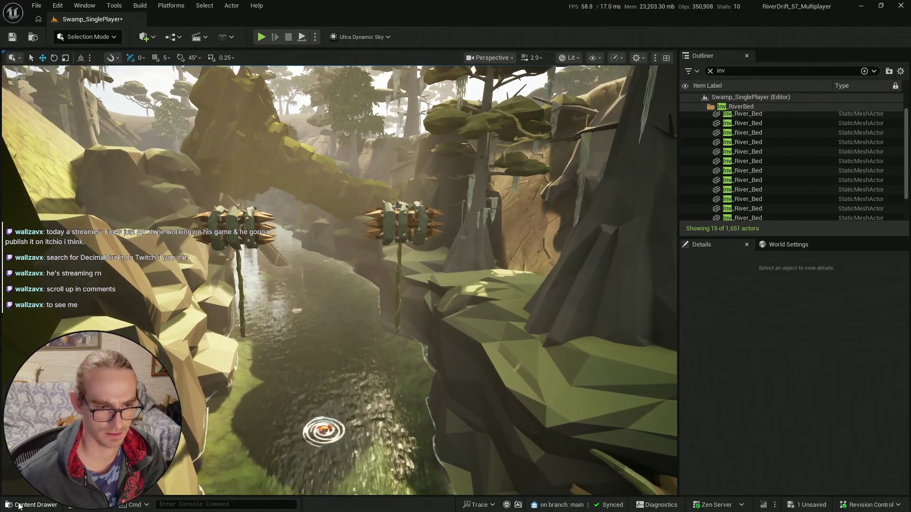
- Save the Swamp_SinglePlayer map with Save All and start a play test
key(ctrl+space)
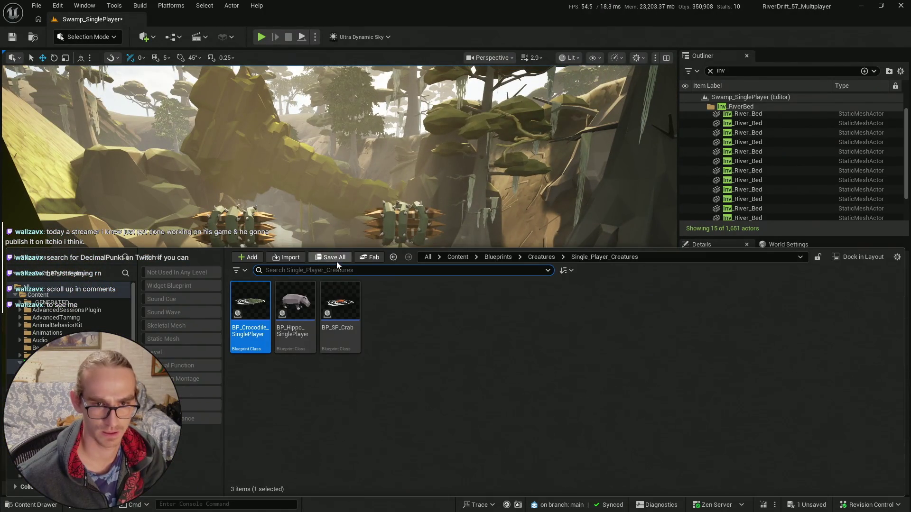
key(ctrl+shift+s)
click(529, 368)
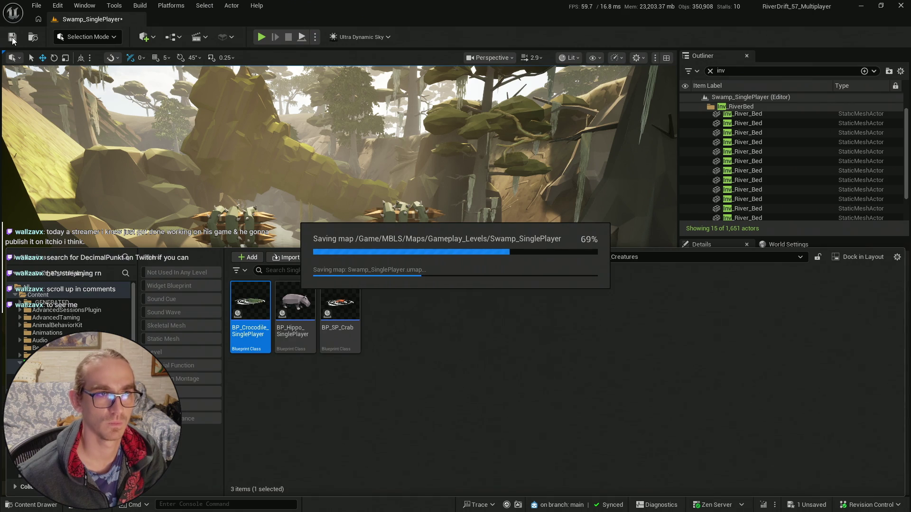
click(262, 37)
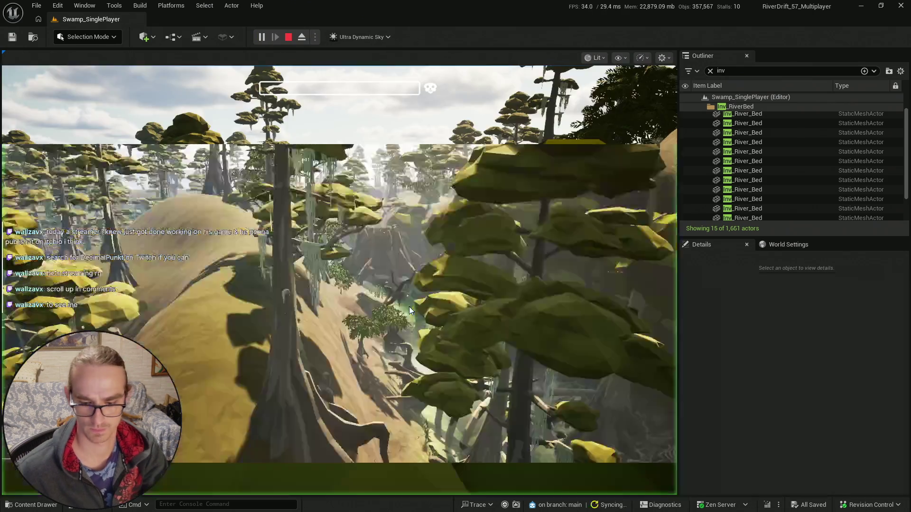
- End the fullscreen play test and return to editing the level
key(F11)
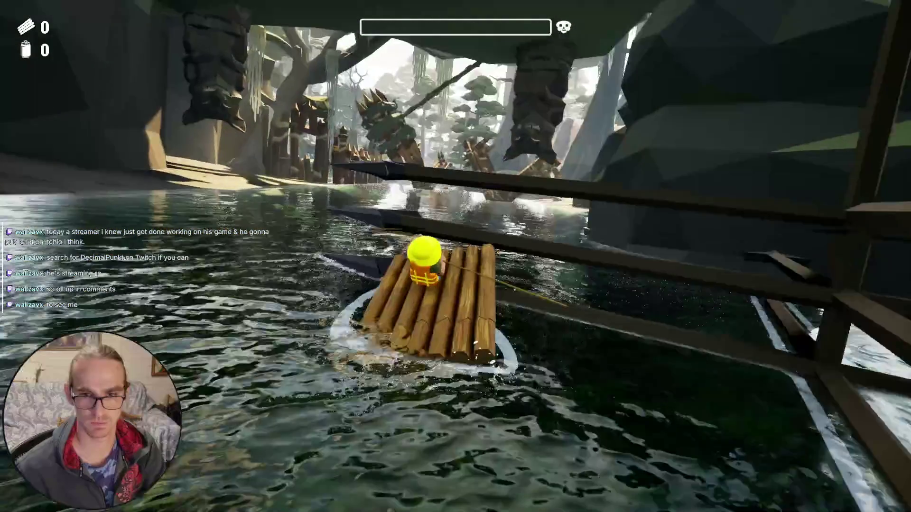
key(Escape)
key(f)
scroll(642, 285, up, 5)
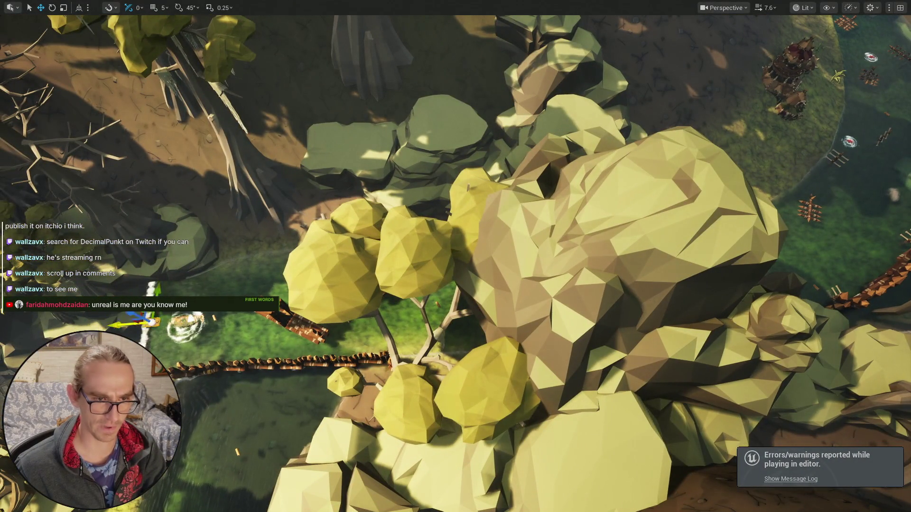
- Fly to the raft and move BP_Single_Player_Physics_Boat further up the river beside the spiked trap
key(w)
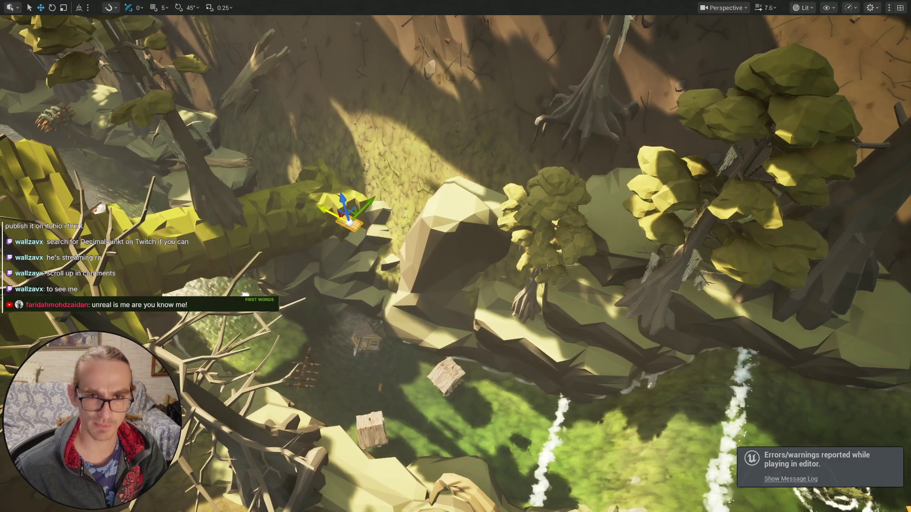
key(w)
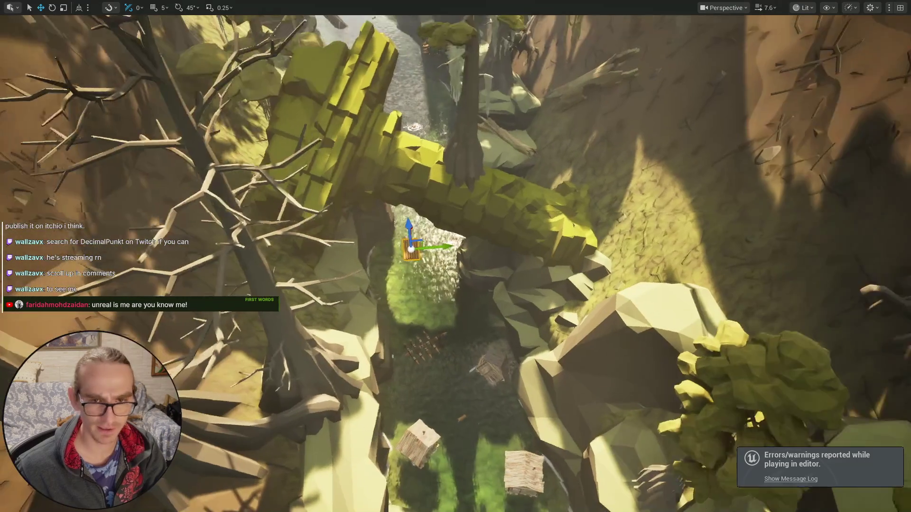
key(w)
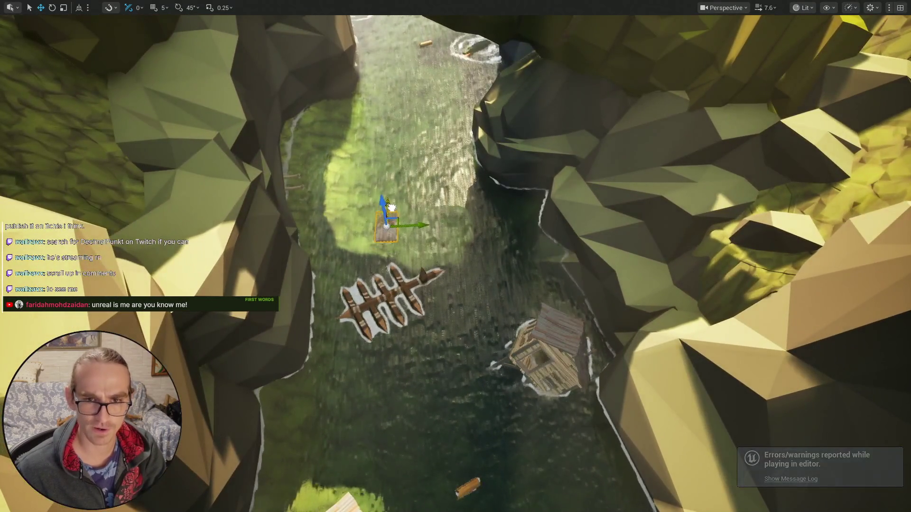
key(w)
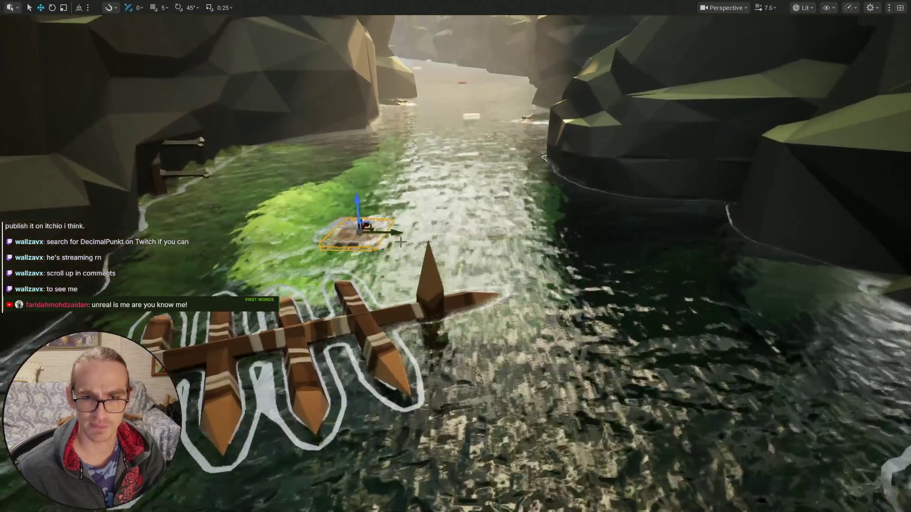
mouse_move(401, 242)
mouse_down()
mouse_move(427, 190)
mouse_move(425, 138)
mouse_move(427, 177)
mouse_up()
key(w)
key(s)
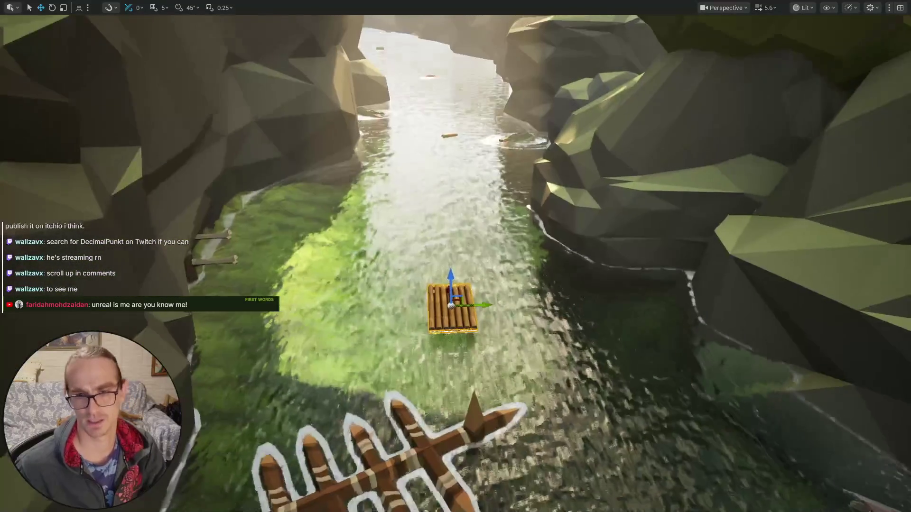
key(F11)
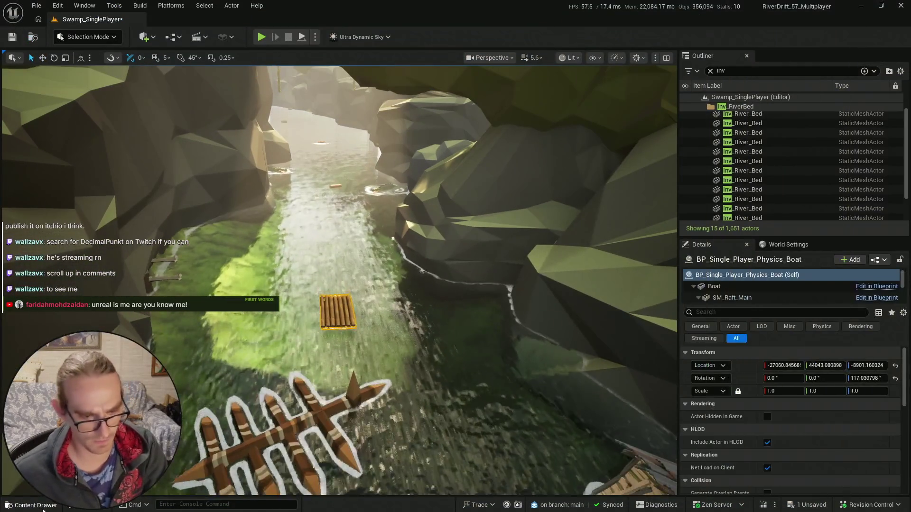
- Save the selected packages containing the moved raft
key(ctrl+space)
key(ctrl+shift+s)
click(523, 370)
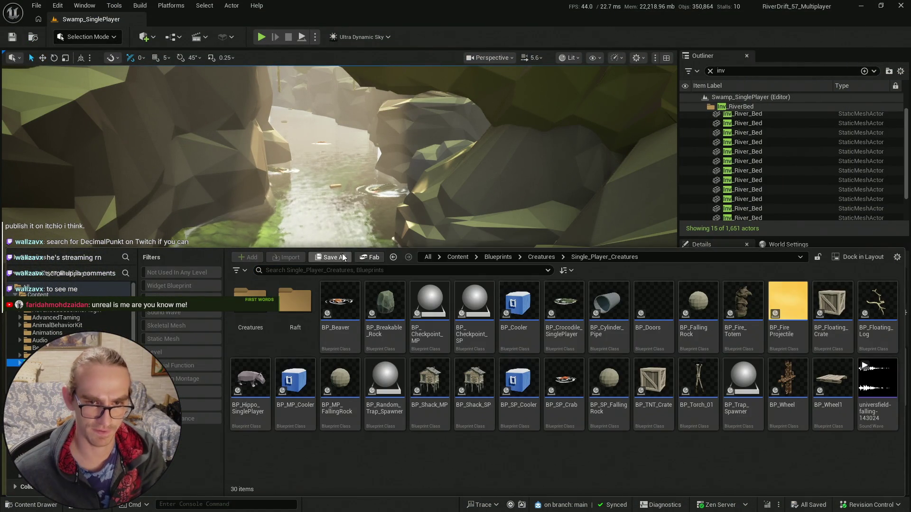
key(ctrl+space)
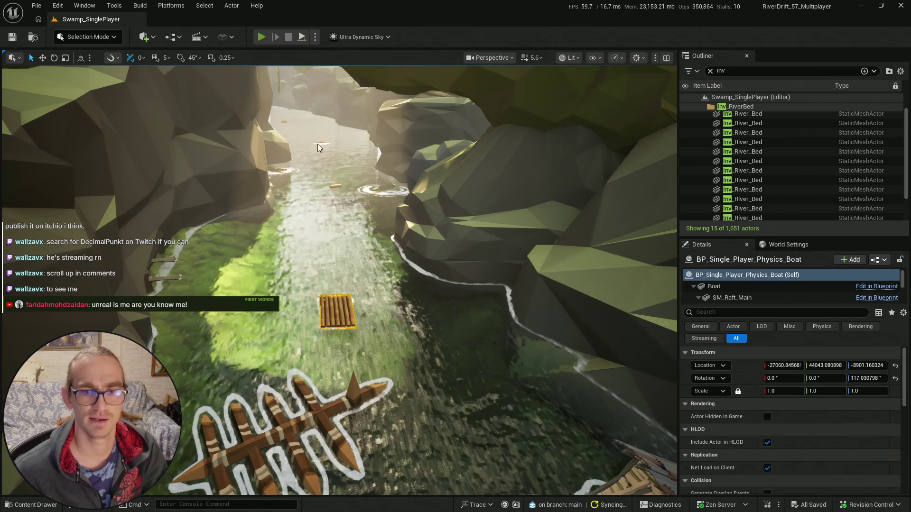
- Play-test the level fullscreen from the new raft start, then stop it
key(alt+p)
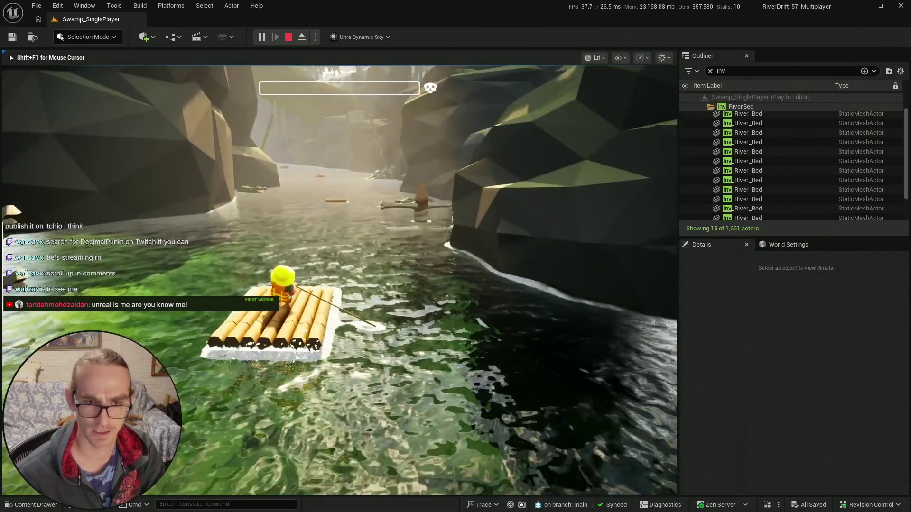
key(F11)
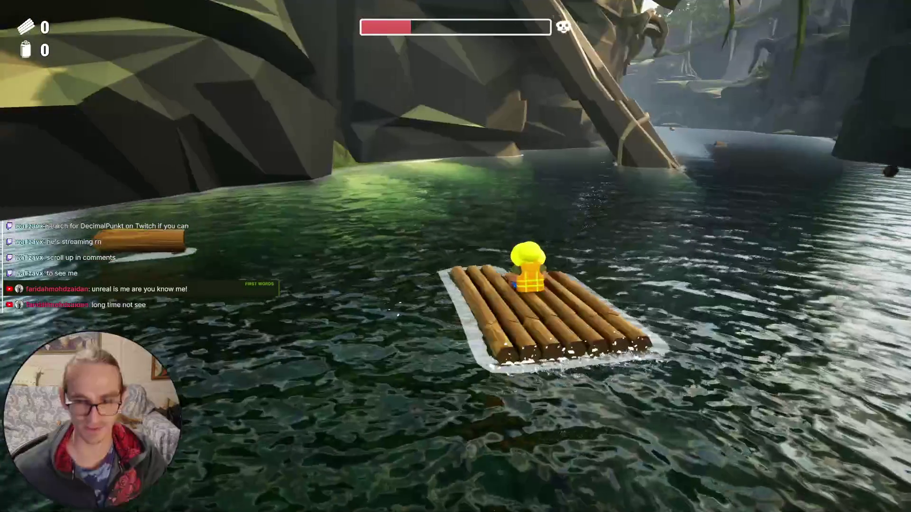
key(Escape)
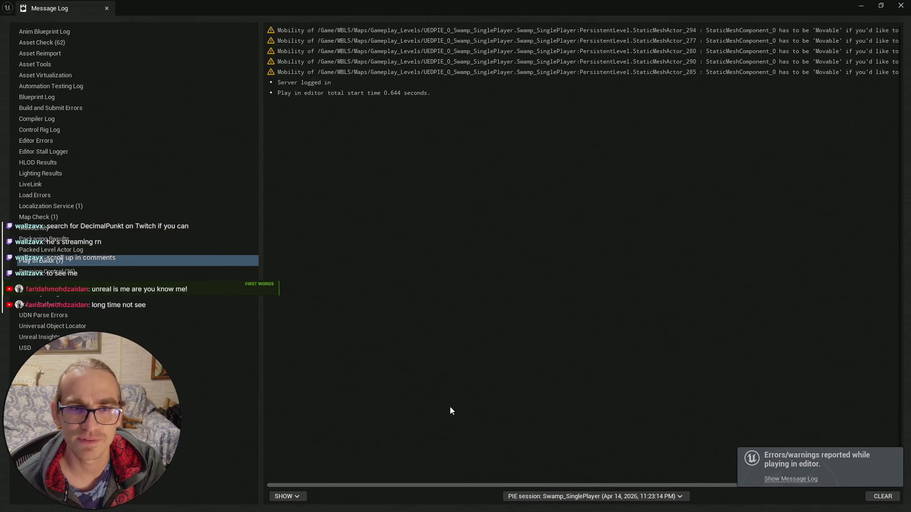
- Inspect the StaticMeshActor_285 mobility warning, then minimize the Message Log
drag(479, 485, 509, 482)
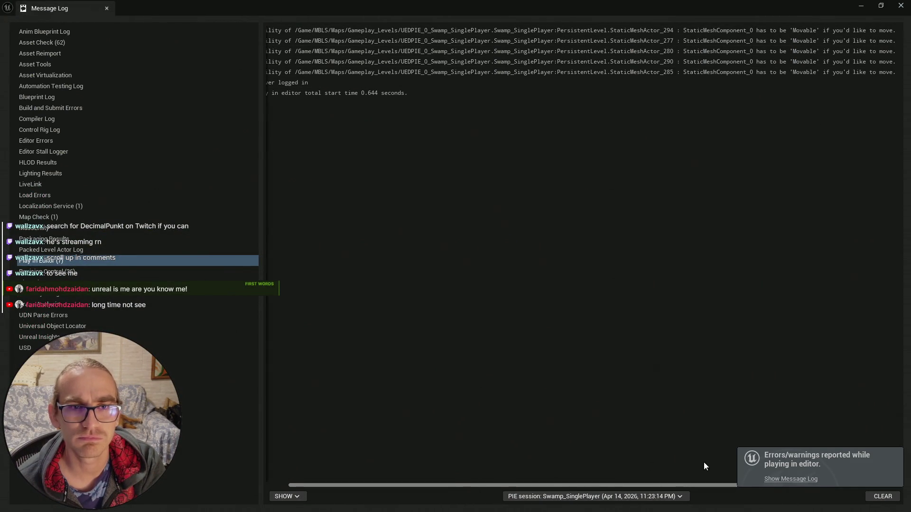
click(547, 73)
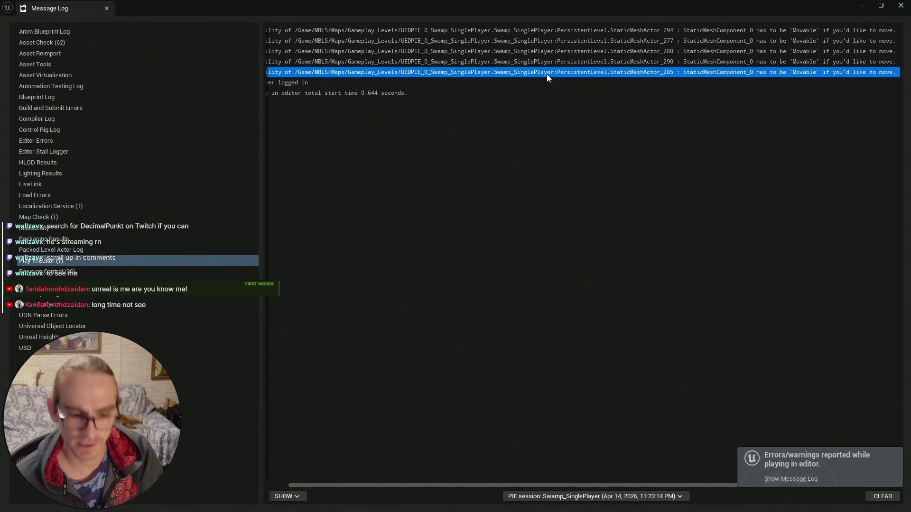
click(697, 137)
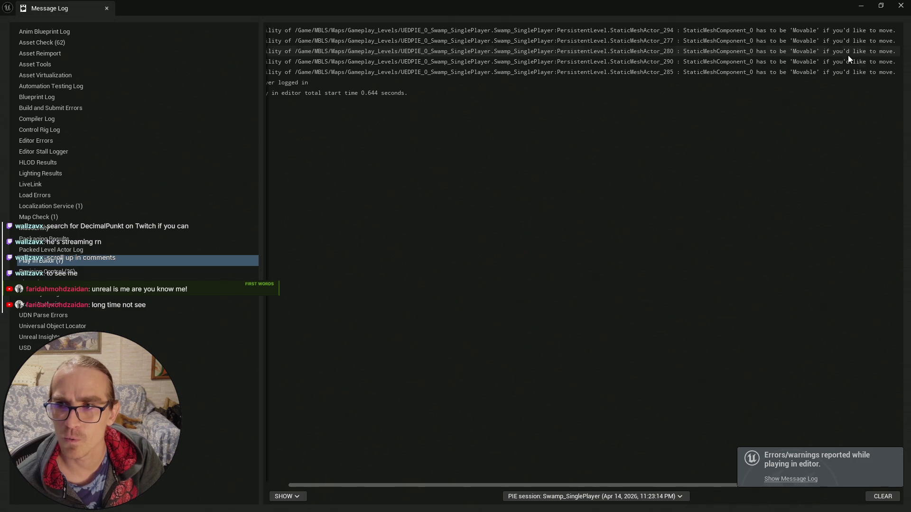
click(864, 5)
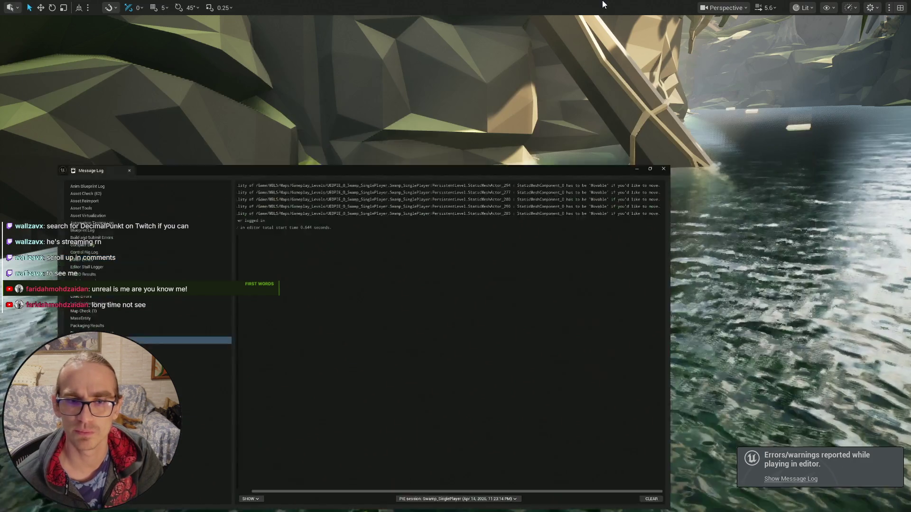
- Bring Chrome to the front with a new Google tab
key(super)
click(142, 503)
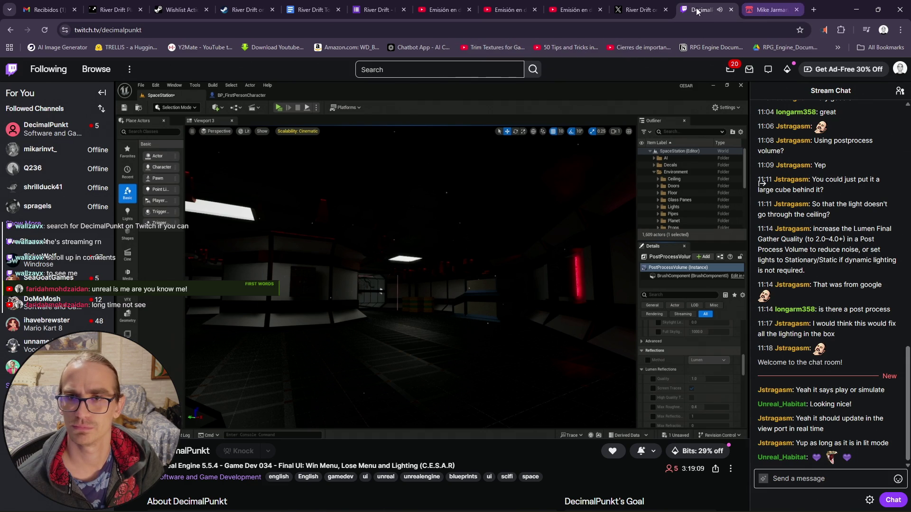
click(816, 11)
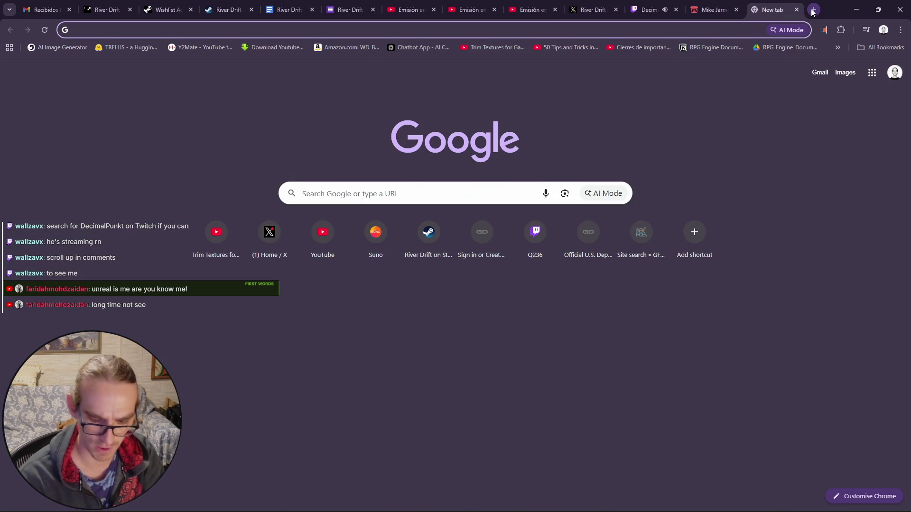
- Search Google for chatgpt and open the Chatbot App site
text(chat pt)
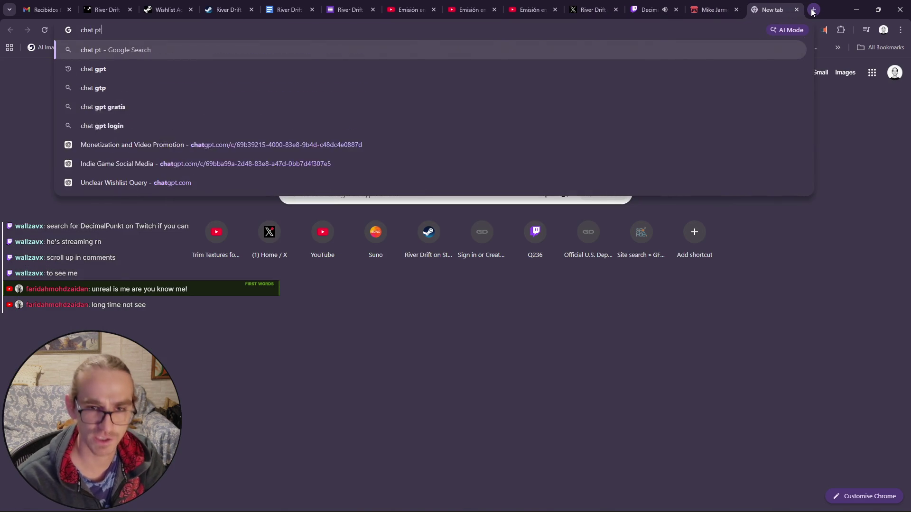
key(Return)
click(206, 144)
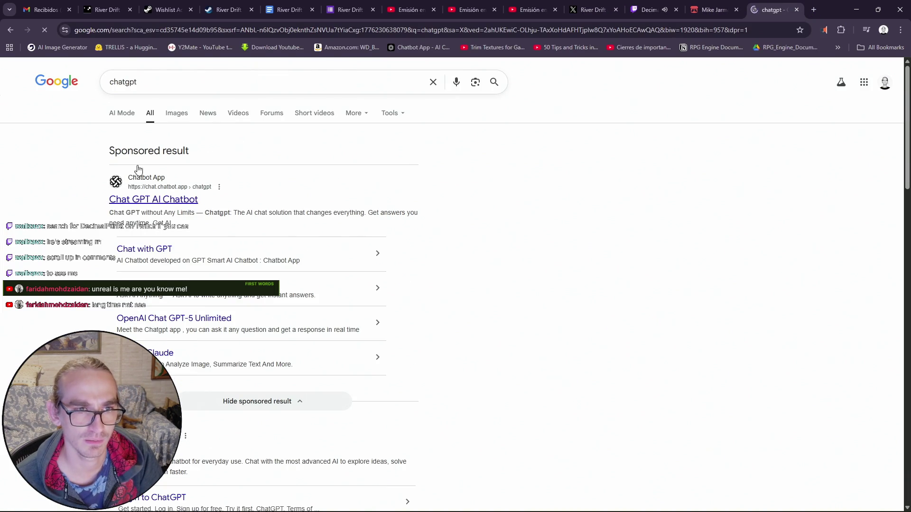
click(248, 180)
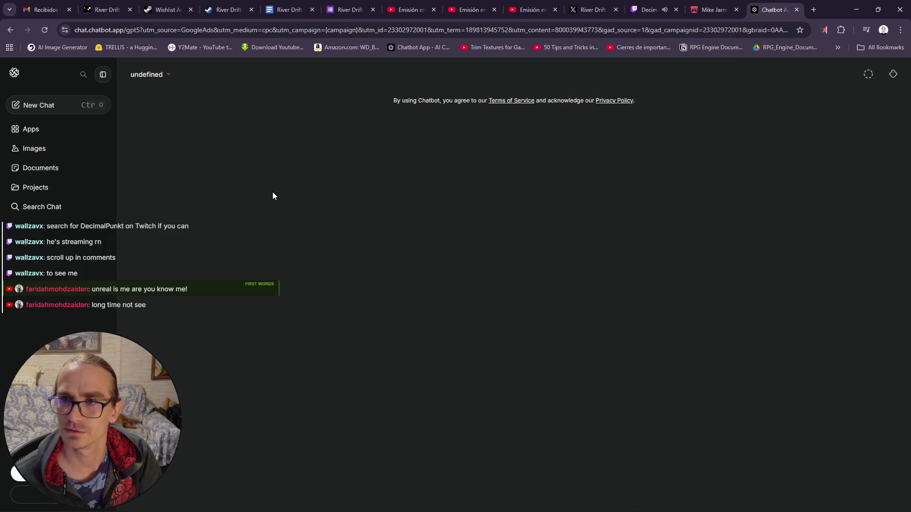
- Paste the question about making a mesh movable, sign in with Google, and send it
click(428, 260)
key(ctrl+v)
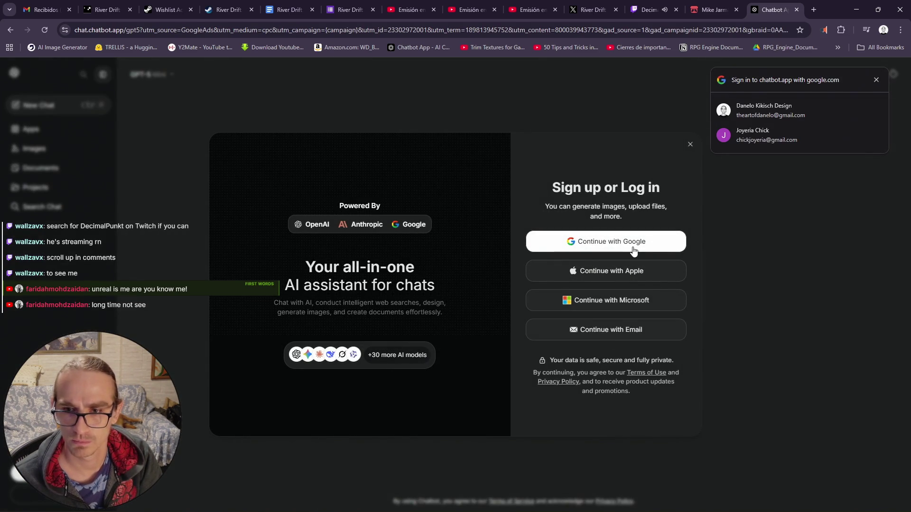
click(597, 243)
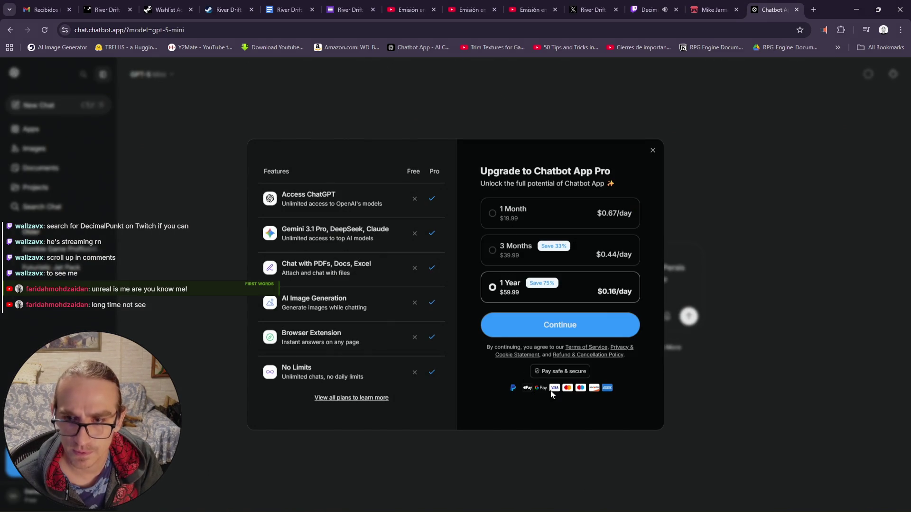
click(653, 151)
click(688, 316)
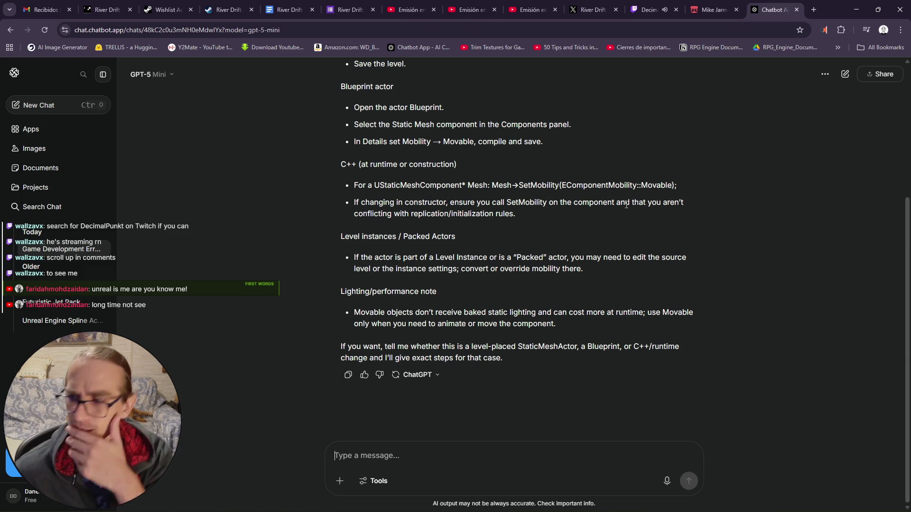
- Read the chatbot's answer, then minimize Chrome back to the editor
scroll(517, 197, up, 1)
scroll(507, 198, down, 1)
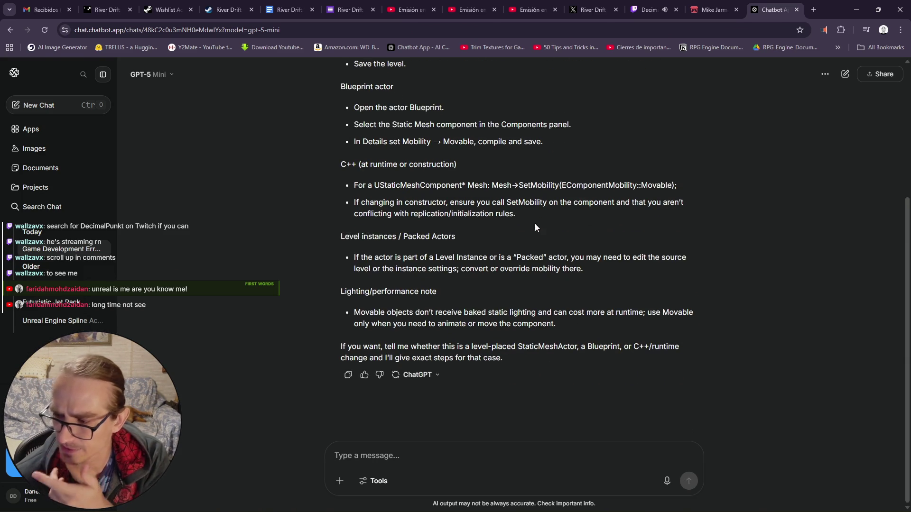
click(858, 9)
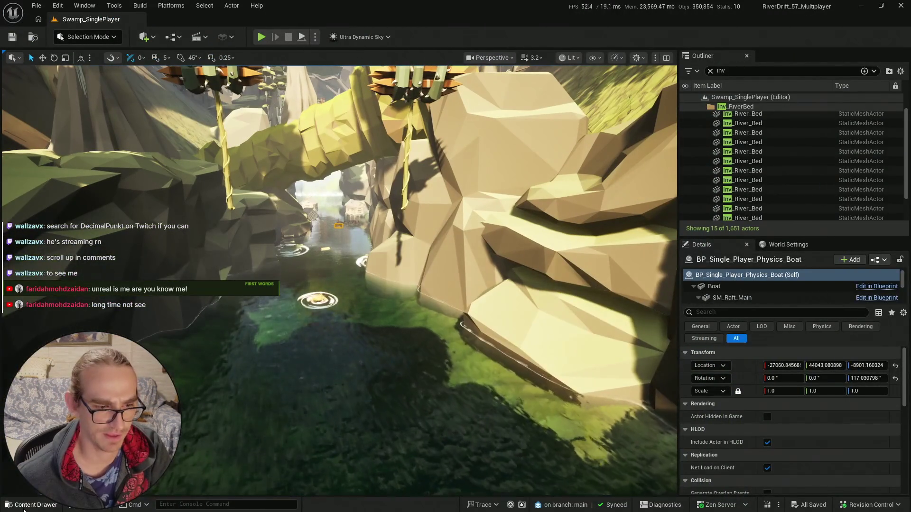
- Save all unsaved assets and fly the camera along the river canyon
key(ctrl+space)
click(343, 260)
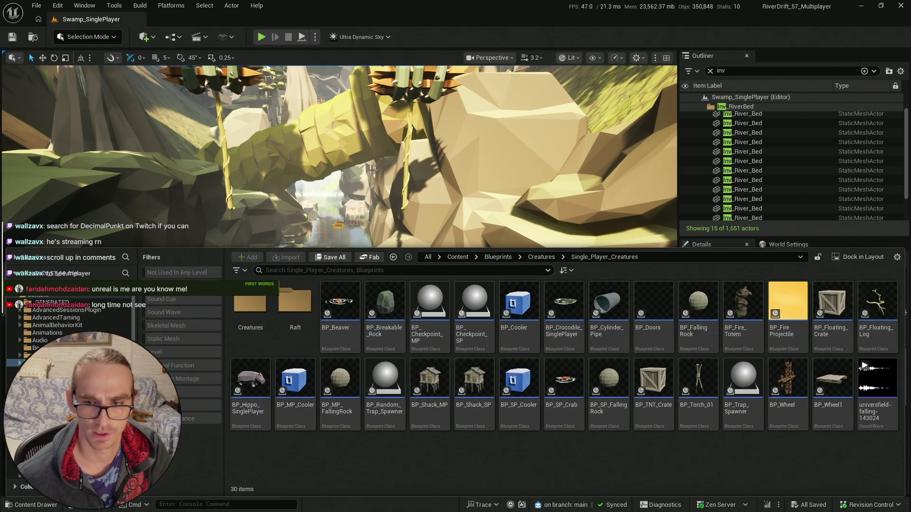
key(ctrl+space)
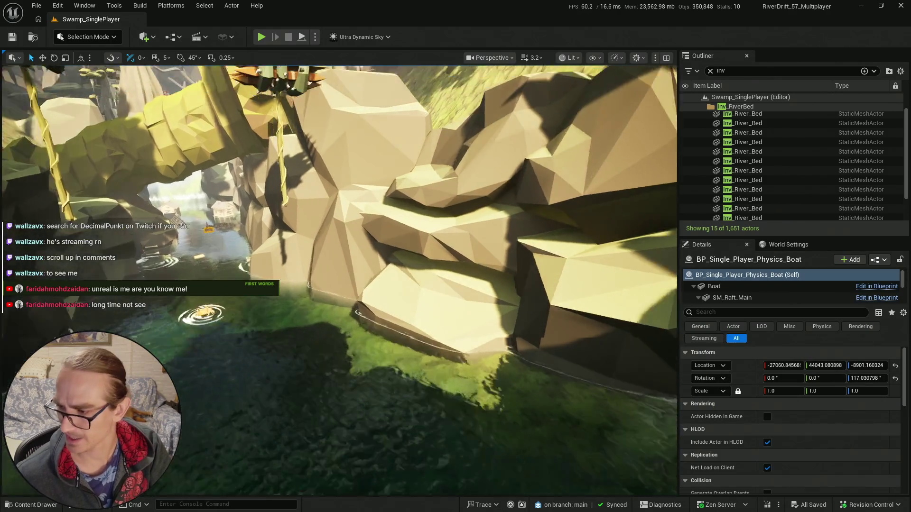
scroll(339, 280, up, 1)
key(w)
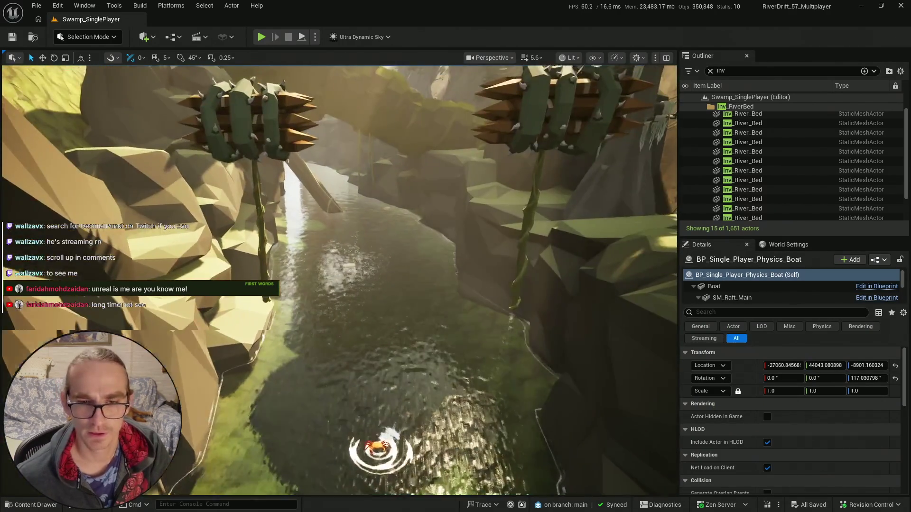
key(a)
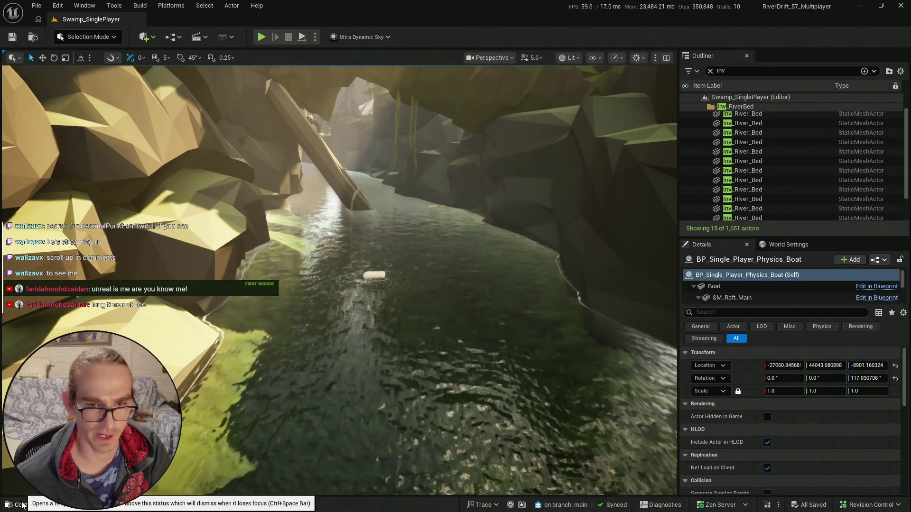
- Place a BP_Wheel trap in the river under the arch, rotate it, and lower it into the water
click(22, 505)
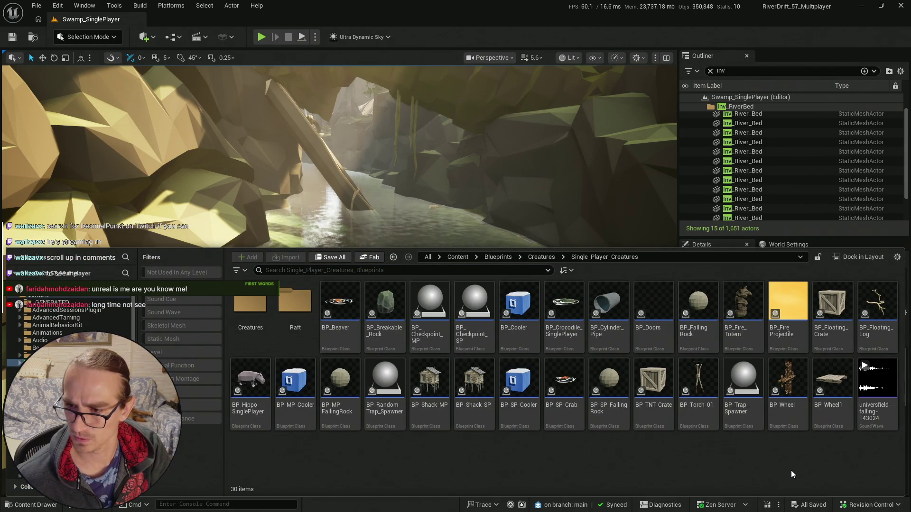
click(791, 394)
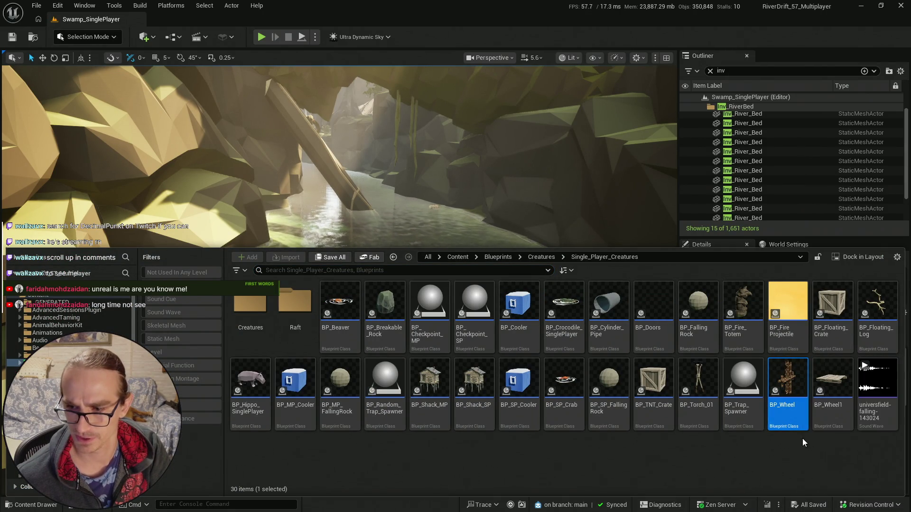
click(315, 326)
key(f)
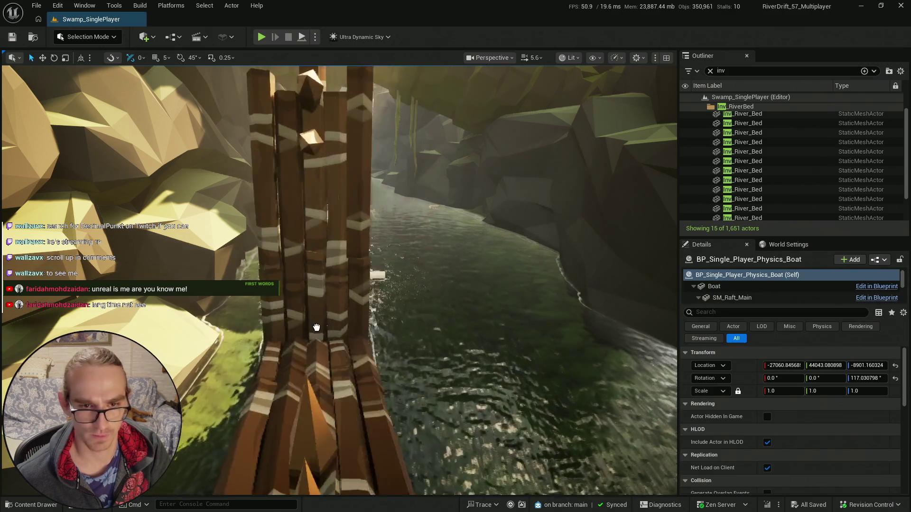
mouse_move(315, 259)
mouse_down()
mouse_move(318, 294)
mouse_move(306, 300)
mouse_up()
key(e)
key(w)
mouse_move(287, 253)
mouse_down()
mouse_move(284, 308)
mouse_move(285, 279)
mouse_move(313, 277)
mouse_move(297, 280)
mouse_up()
- Set the wheel's Rotation Z to 0 in the Details panel
key(f)
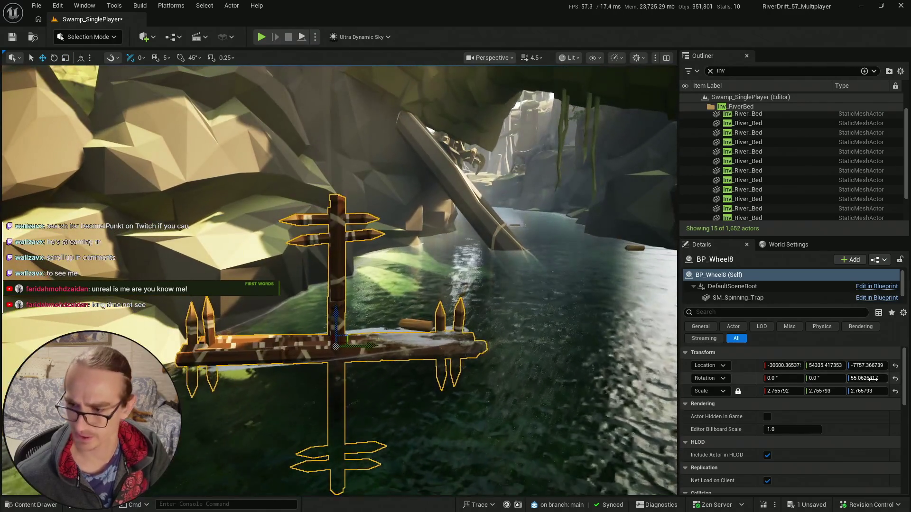
click(870, 378)
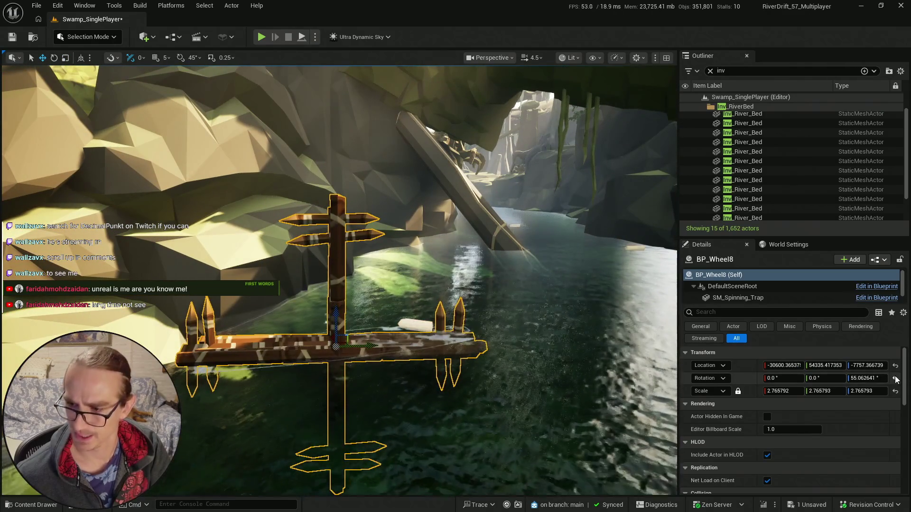
text(0)
key(Return)
key(e)
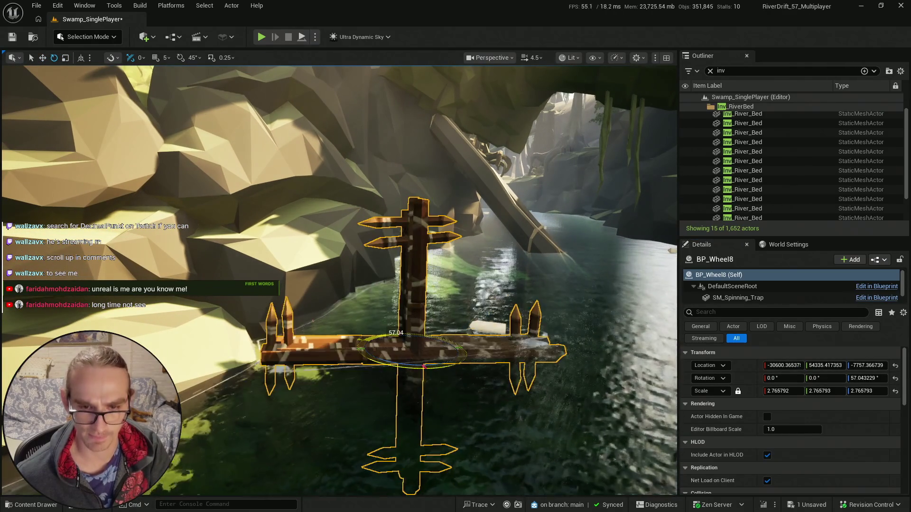
drag(443, 350, 414, 322)
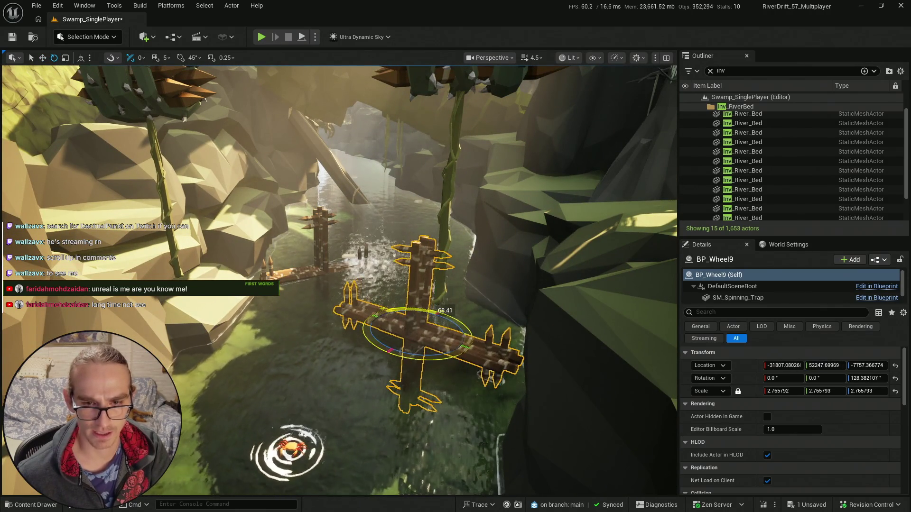
- Position BP_Wheel8 and BP_Wheel9 across the river at the water surface
key(w)
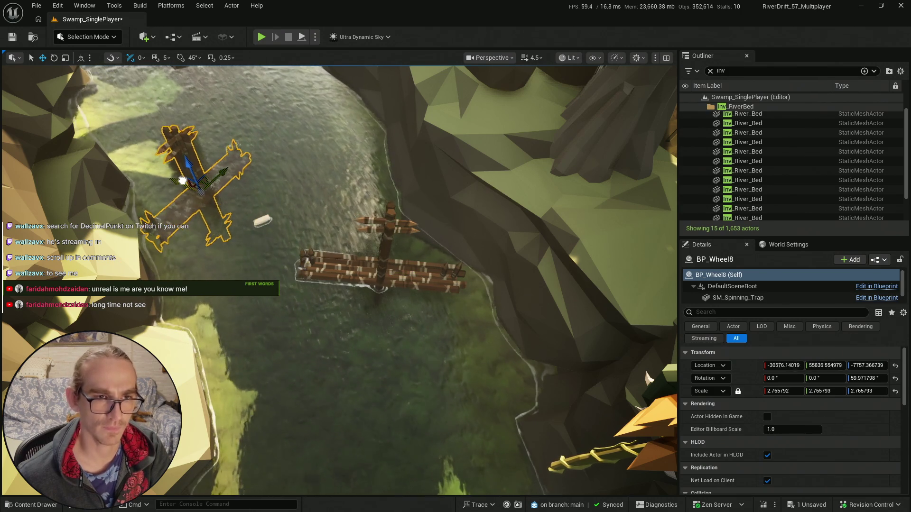
drag(185, 182, 187, 179)
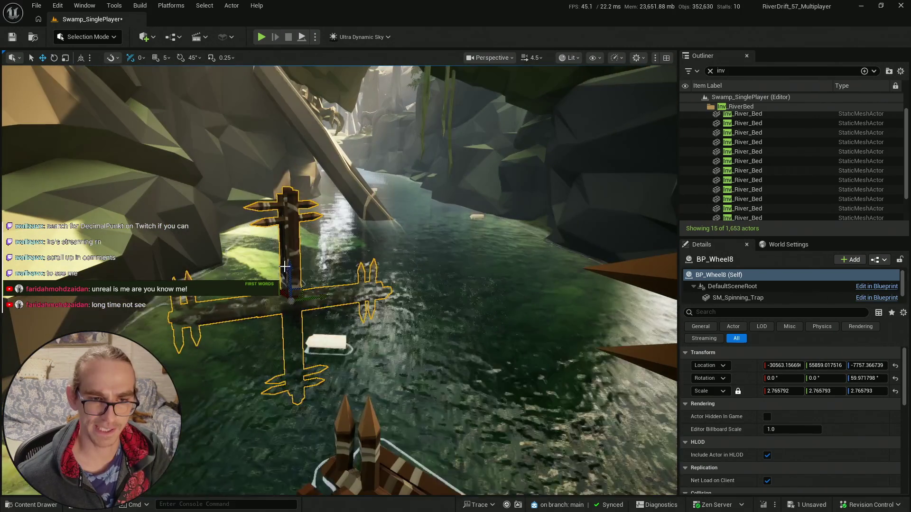
drag(284, 267, 293, 246)
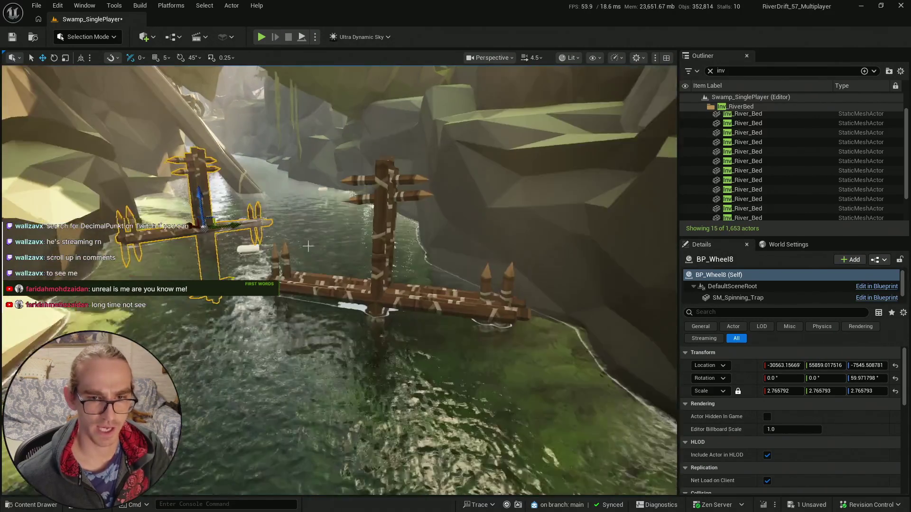
click(380, 260)
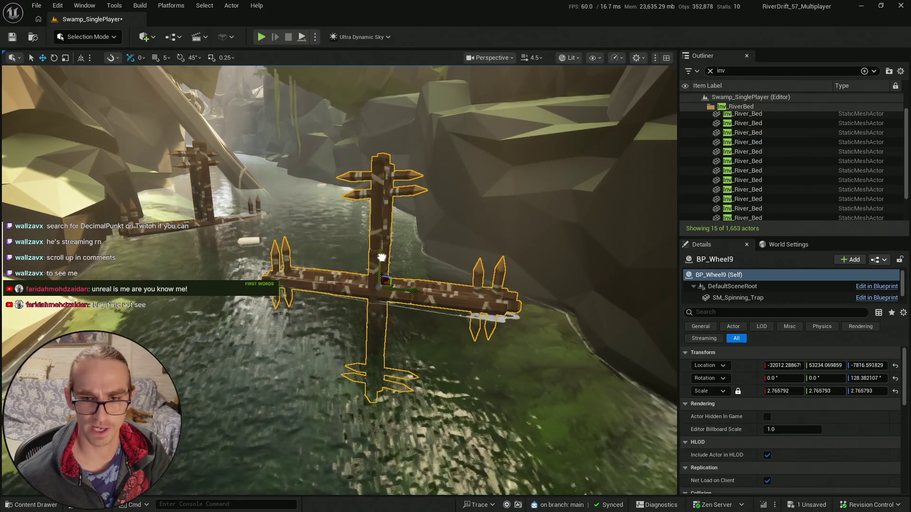
drag(382, 258, 386, 263)
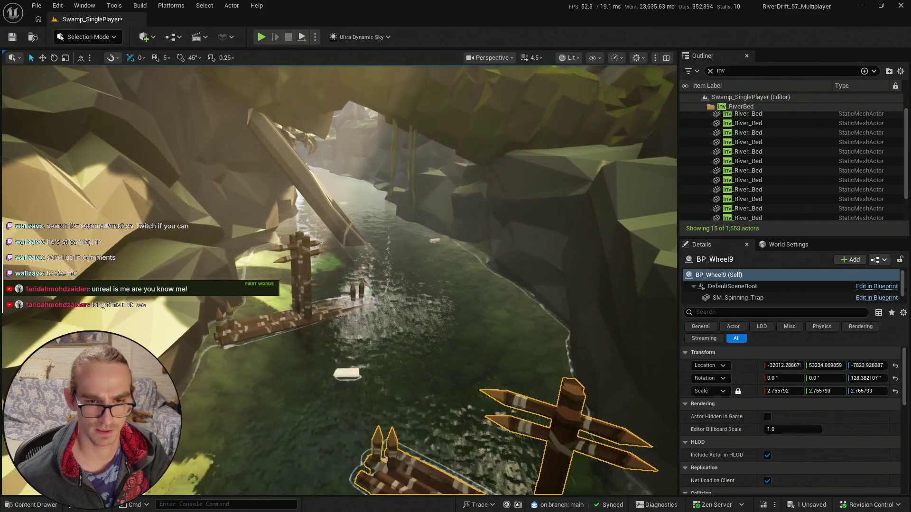
click(397, 311)
drag(397, 311, 434, 309)
- Preview in game view and save the Swamp_SinglePlayer level and changed assets
key(g)
click(17, 507)
key(ctrl+s)
key(Return)
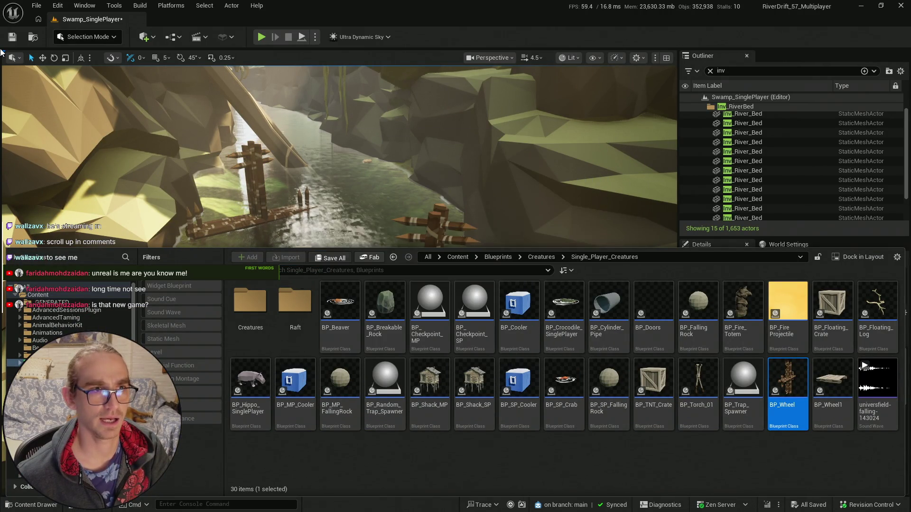
click(356, 207)
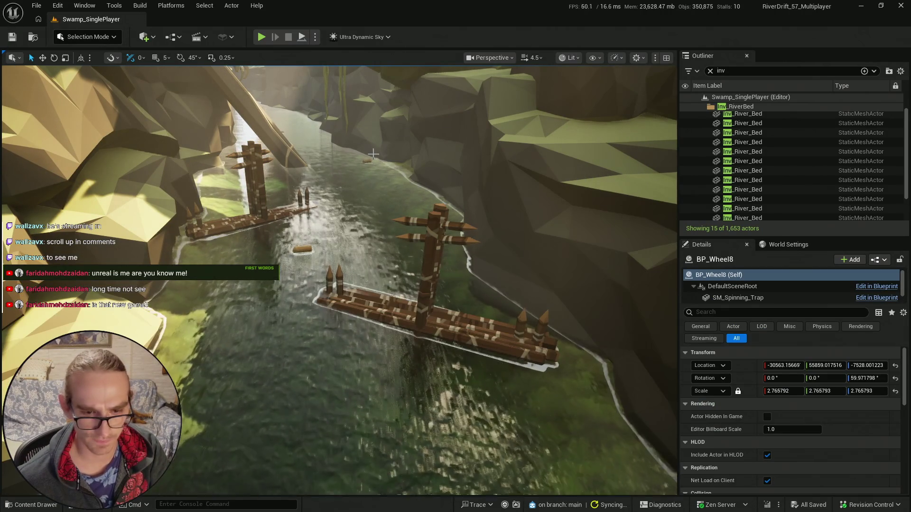
key(super)
click(622, 59)
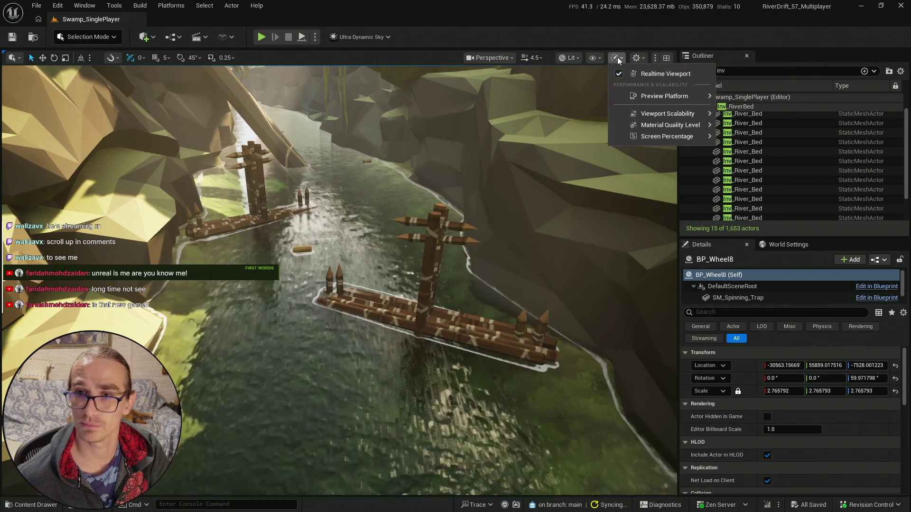
- Turn off realtime viewport rendering and bring up the YouTube Studio livestream page
click(641, 72)
key(super)
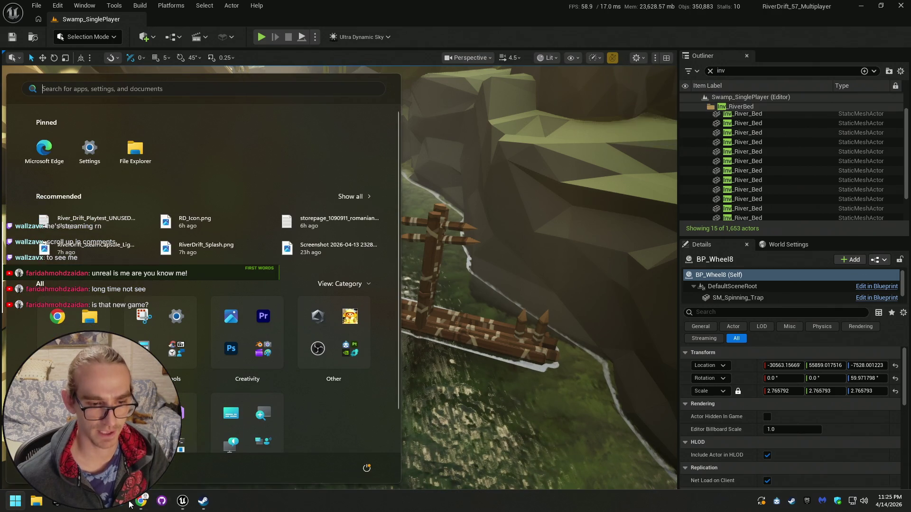
click(140, 506)
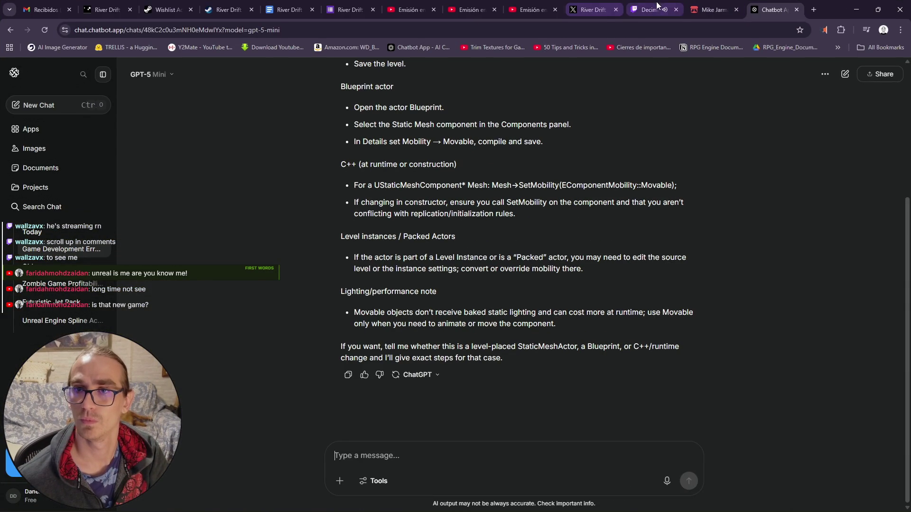
click(531, 10)
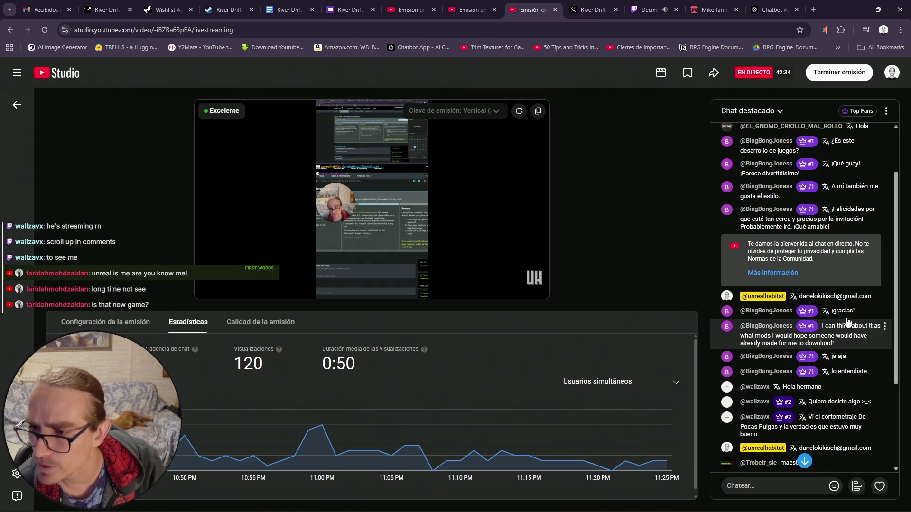
- Copy the contact e-mail address from a chat message and post it in this stream's chat
scroll(847, 305, up, 1)
scroll(848, 305, down, 4)
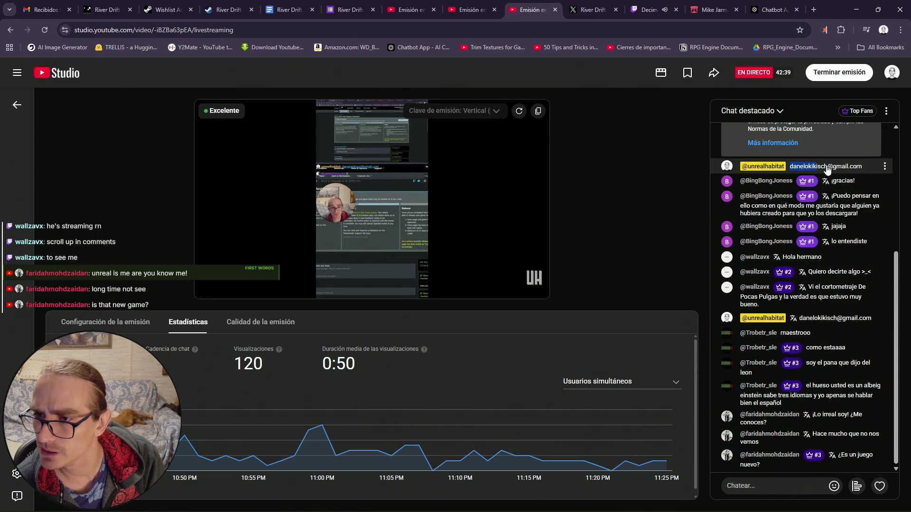
click(859, 152)
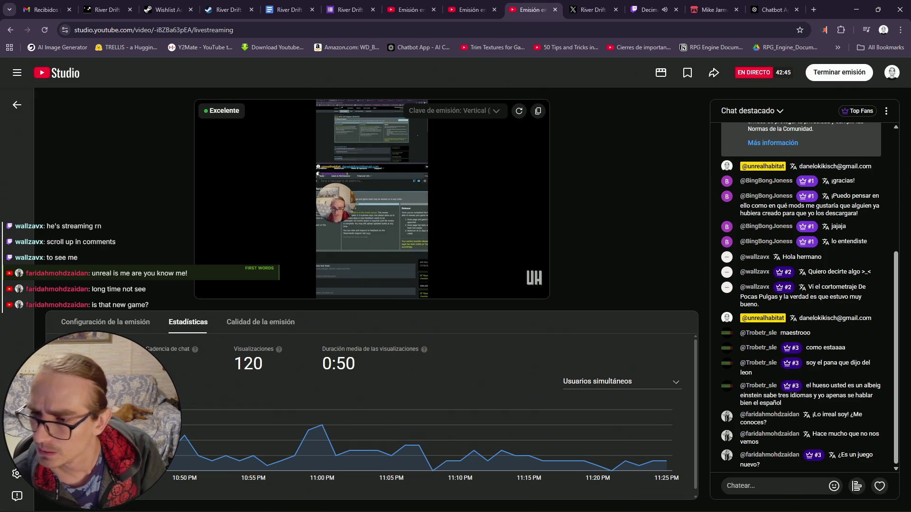
drag(790, 318, 863, 319)
key(ctrl+c)
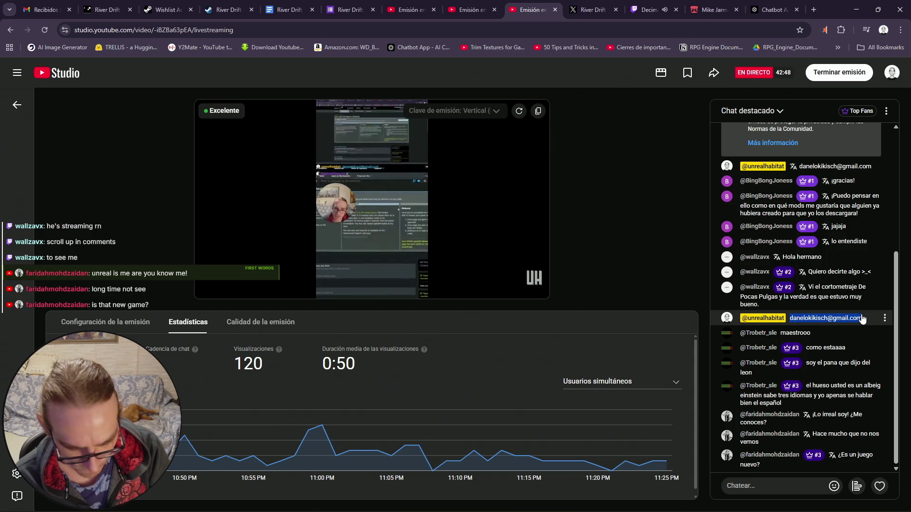
click(772, 483)
key(ctrl+v)
key(Return)
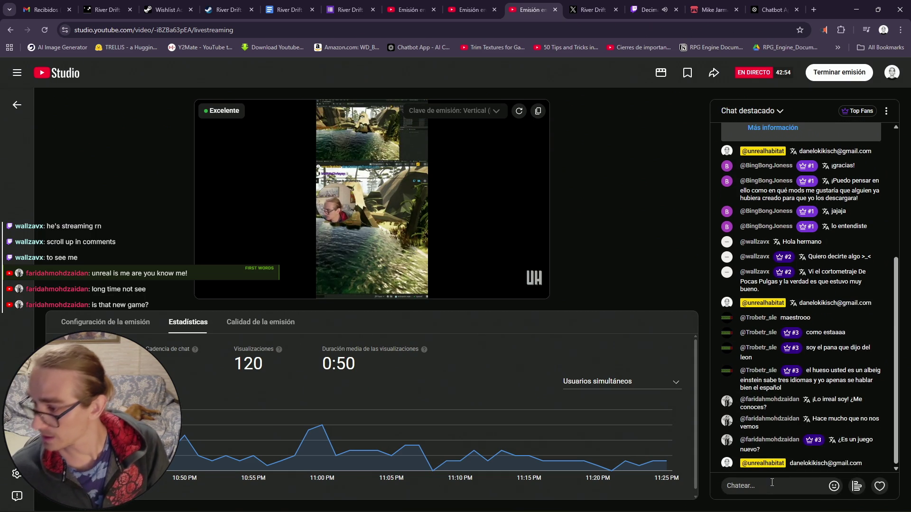
click(745, 260)
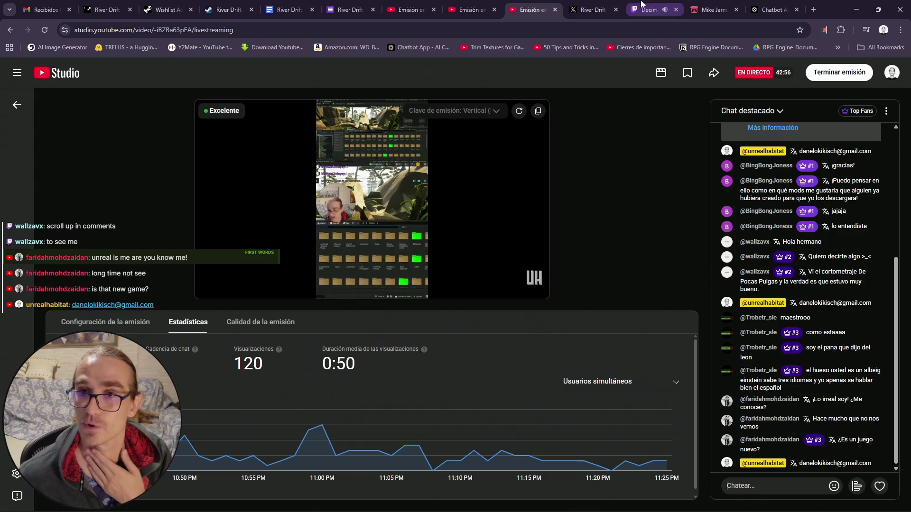
- Post the e-mail in the other livestream's chat, check Twitch, then minimize Chrome
click(474, 8)
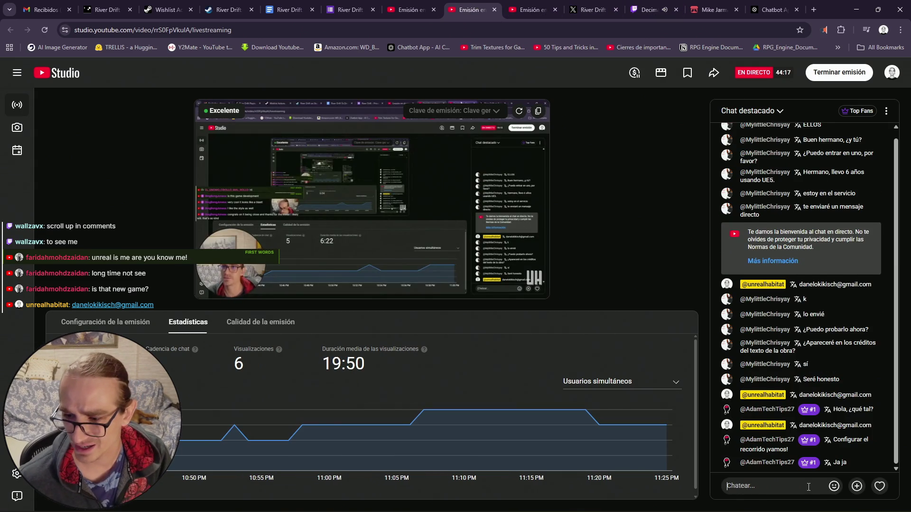
click(805, 491)
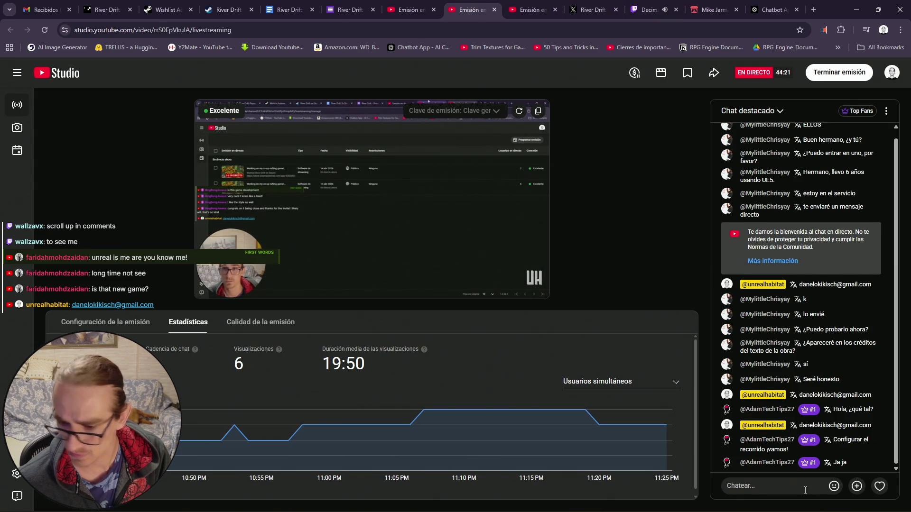
key(ctrl+v)
key(Return)
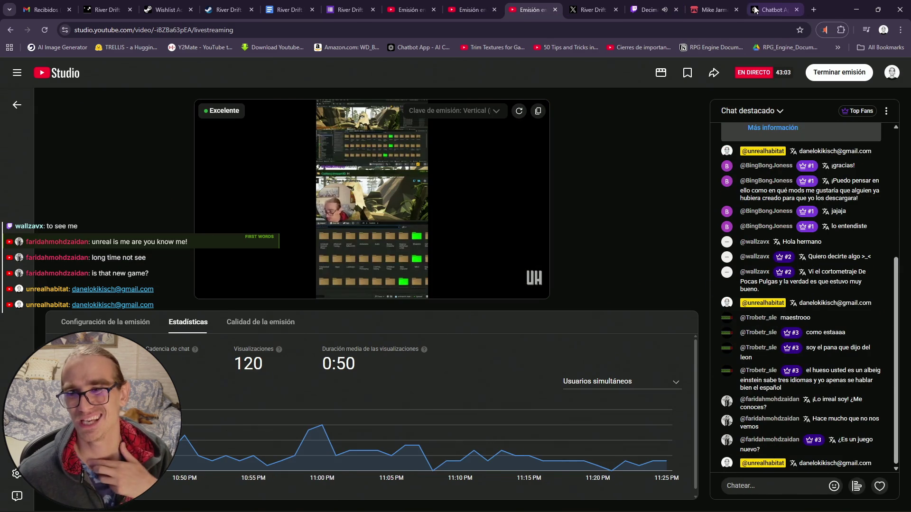
click(657, 6)
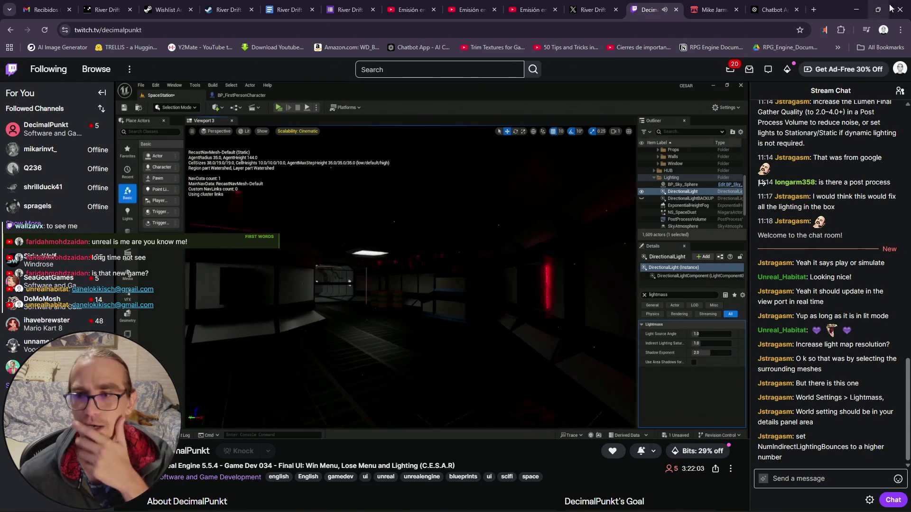
click(859, 10)
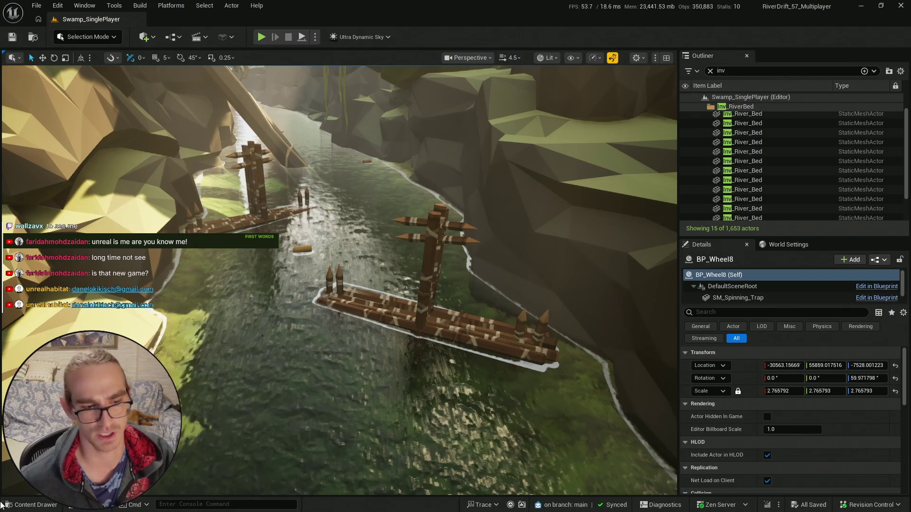
- Fly the viewport camera along the river and into the cave
click(6, 505)
drag(30, 67, 30, 66)
scroll(30, 67, down, 2)
scroll(30, 67, up, 2)
key(w)
scroll(339, 279, up, 1)
key(w)
key(ctrl+space)
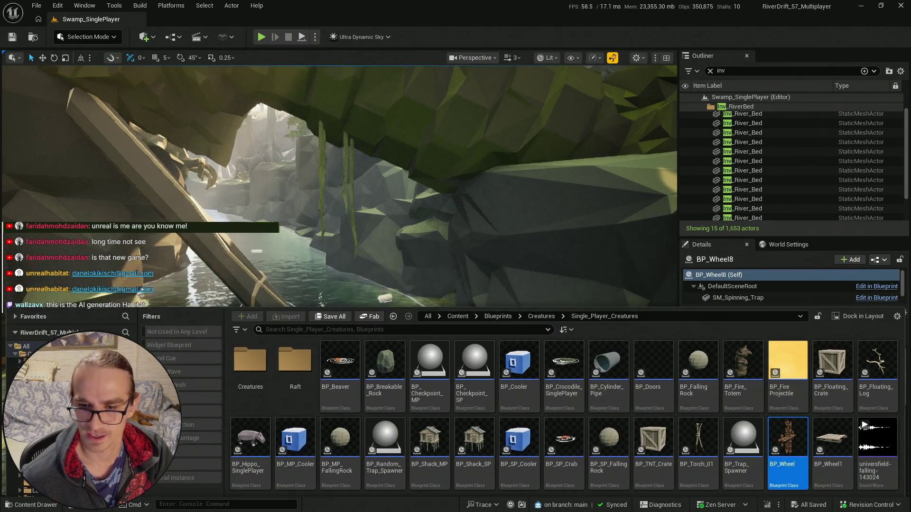
drag(470, 216, 475, 215)
- Inspect the BP_Wheel posts on the raft up close, then deselect them
key(ctrl+space)
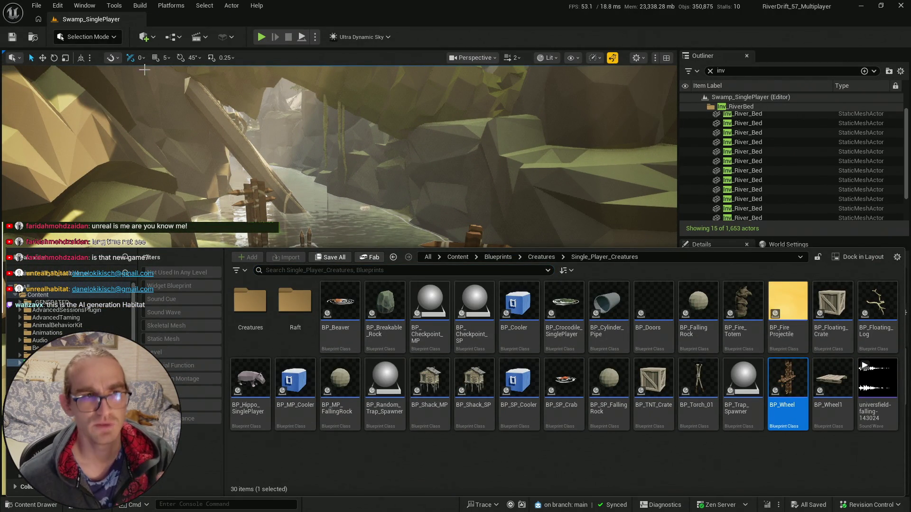
key(ctrl+space)
scroll(413, 250, up, 3)
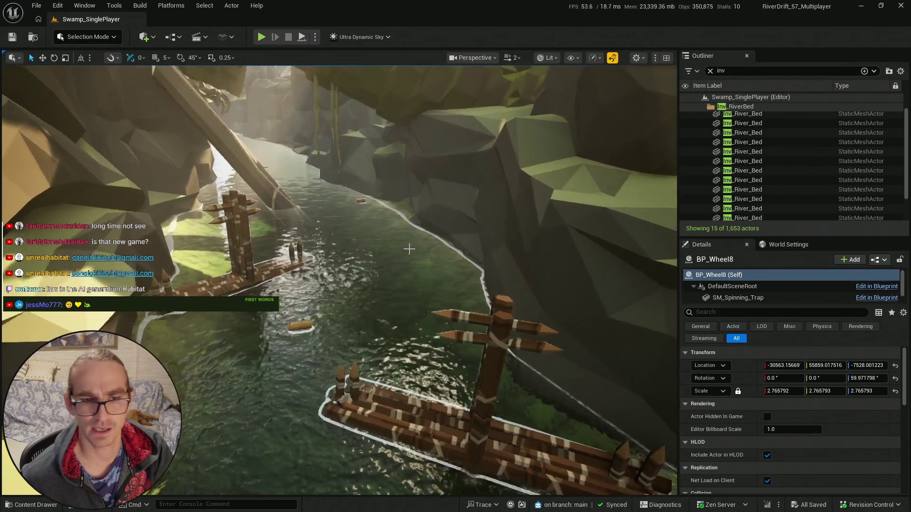
key(ctrl+space)
key(ctrl+space)
scroll(507, 311, down, 3)
click(508, 311)
scroll(507, 311, up, 3)
key(ctrl+space)
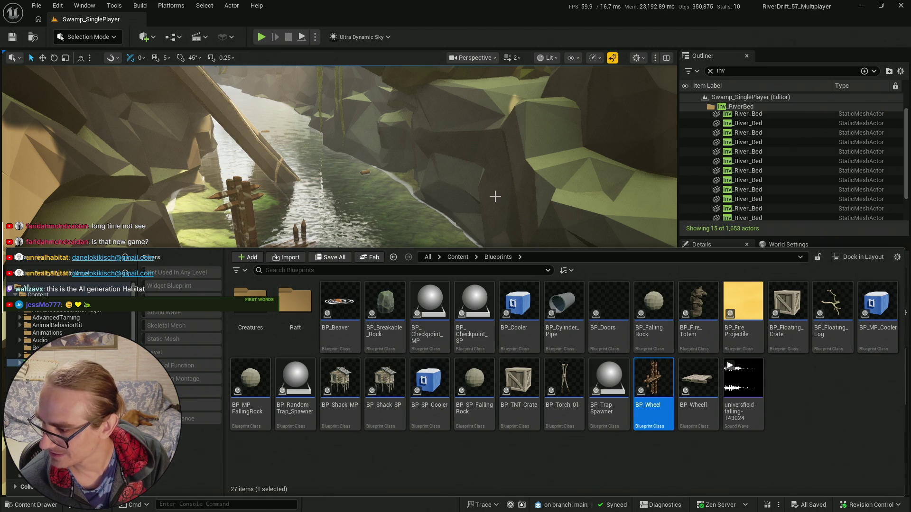
drag(494, 194, 498, 192)
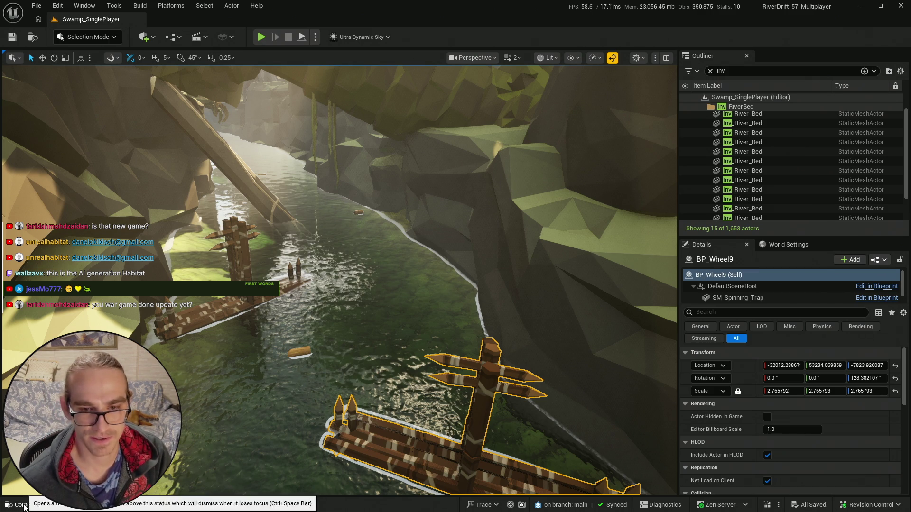
key(Escape)
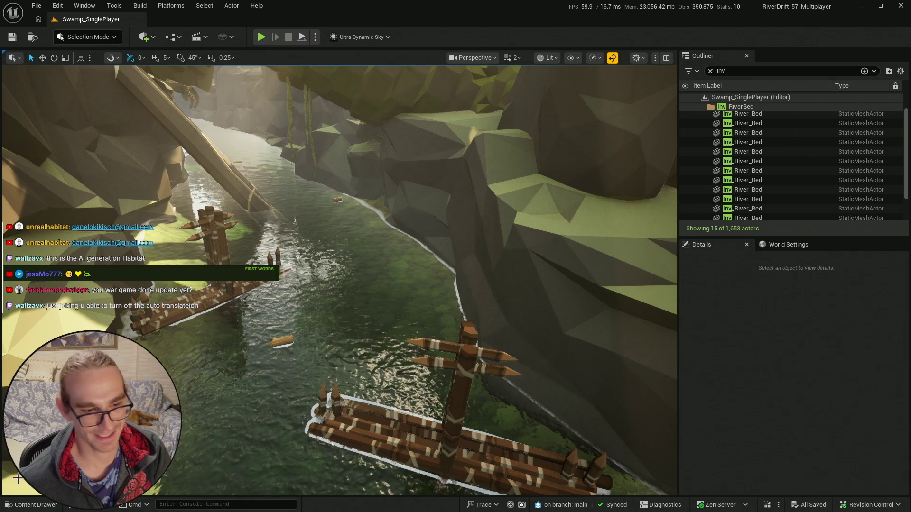
- Toggle the Content Drawer open at Content > Blueprints
click(16, 505)
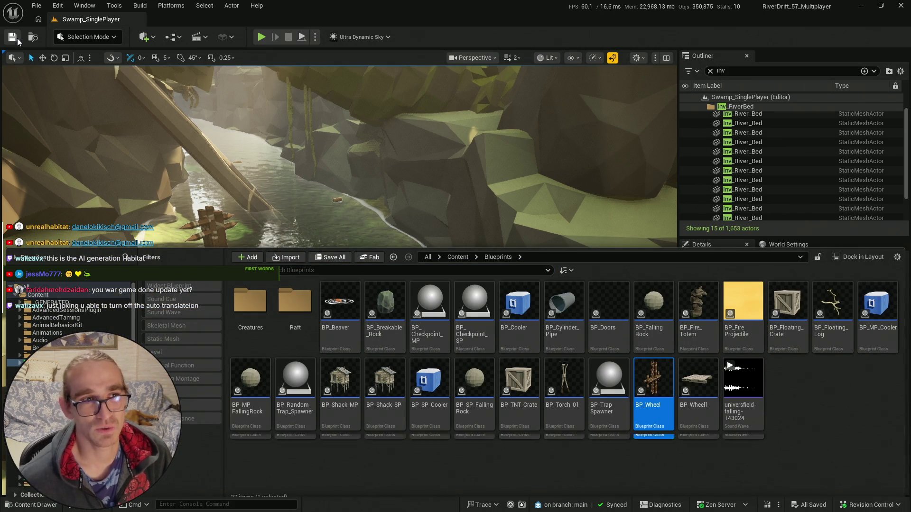
click(270, 199)
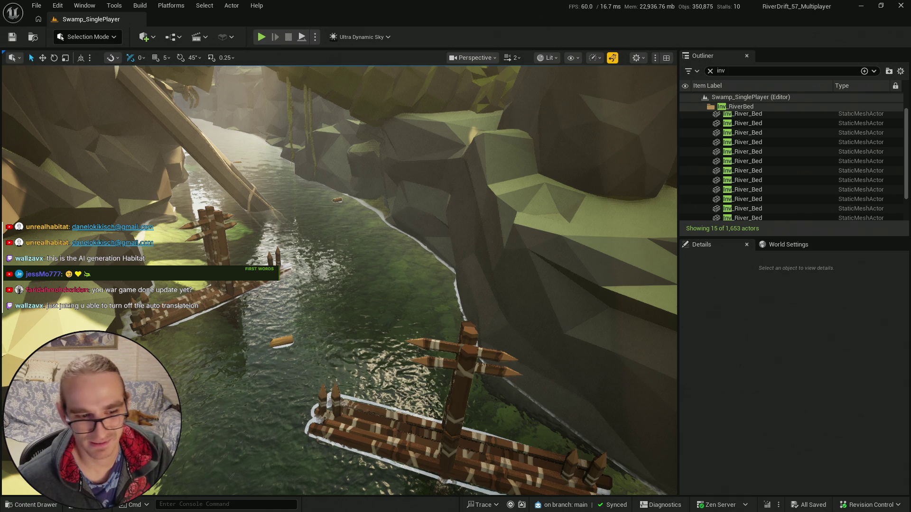
click(36, 506)
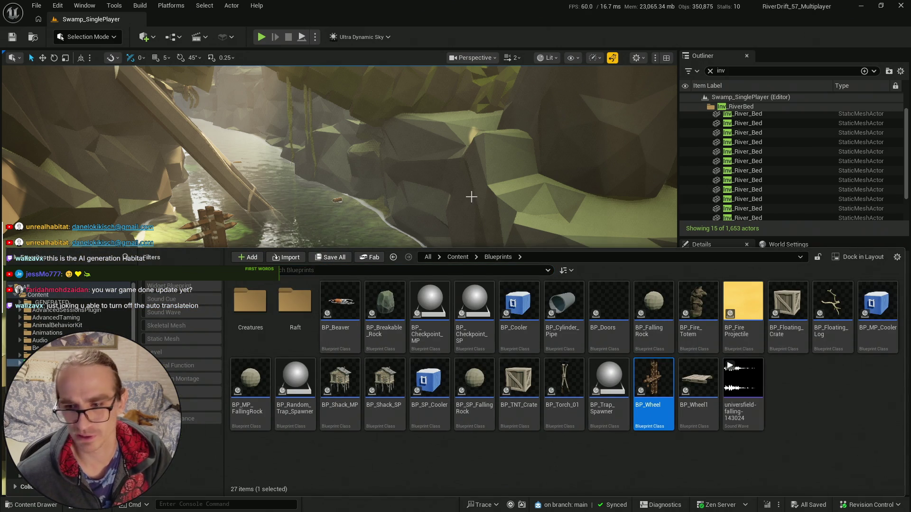
click(517, 198)
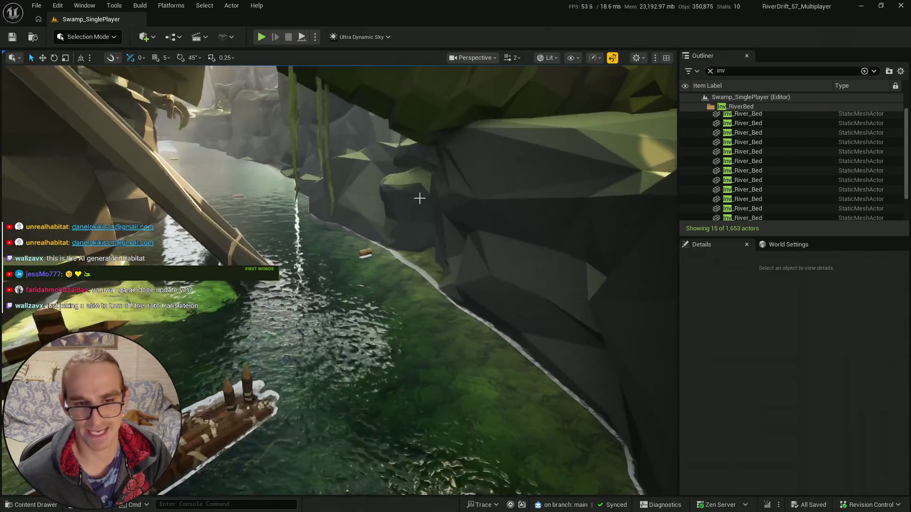
click(14, 506)
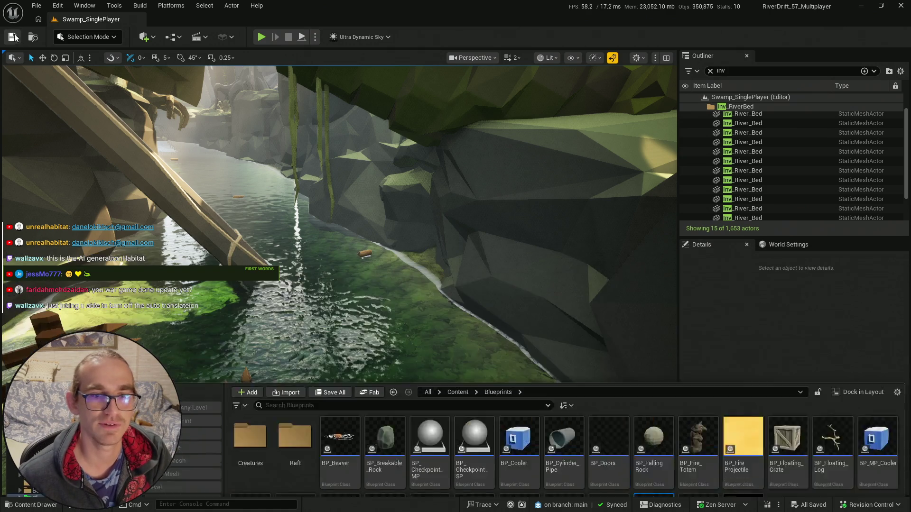
key(ctrl+space)
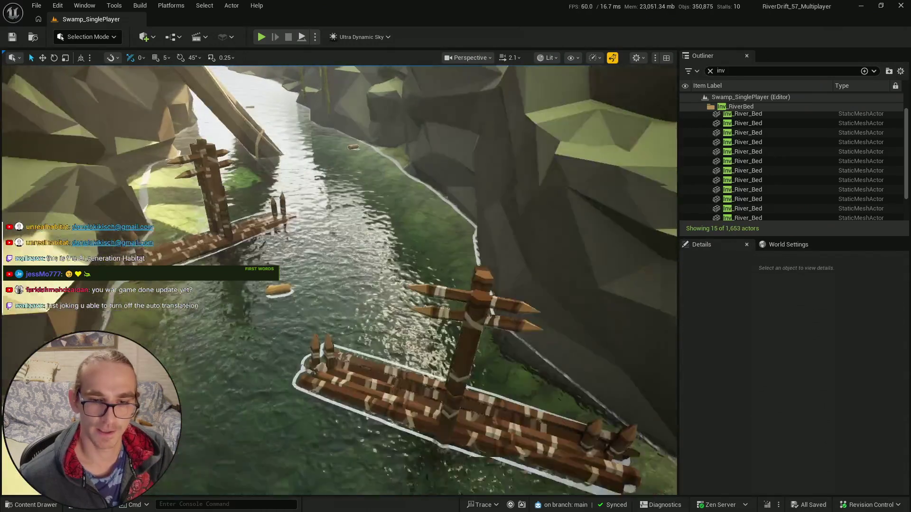
key(ctrl+space)
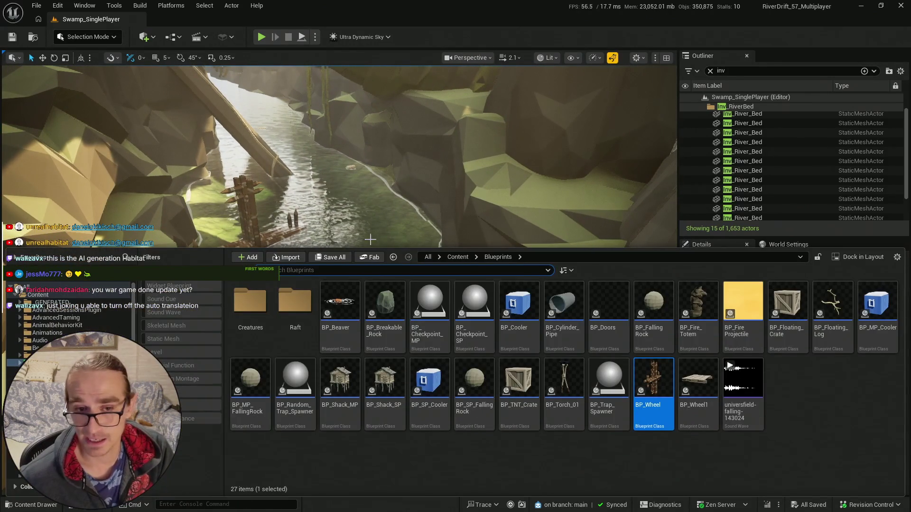
key(ctrl+space)
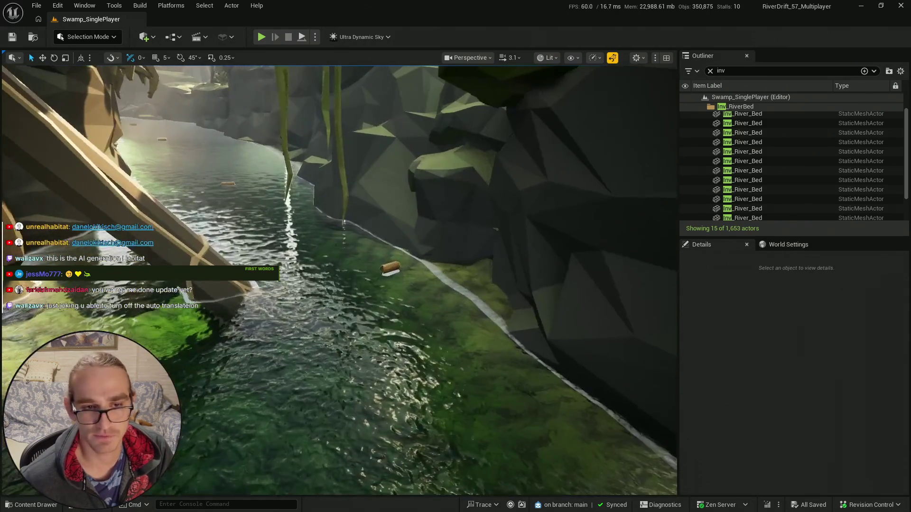
key(ctrl+space)
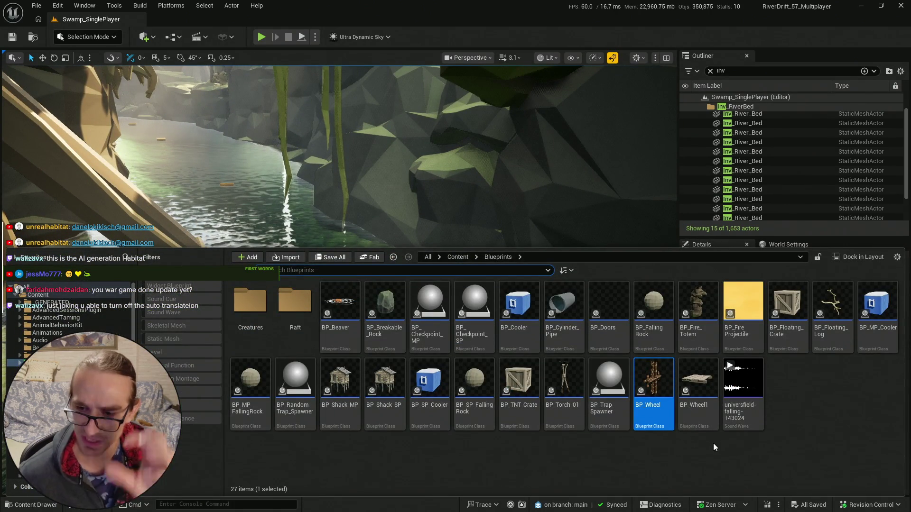
- Place a BP_Fire_Totem in the river by the rock wall, turned about -39°
click(698, 306)
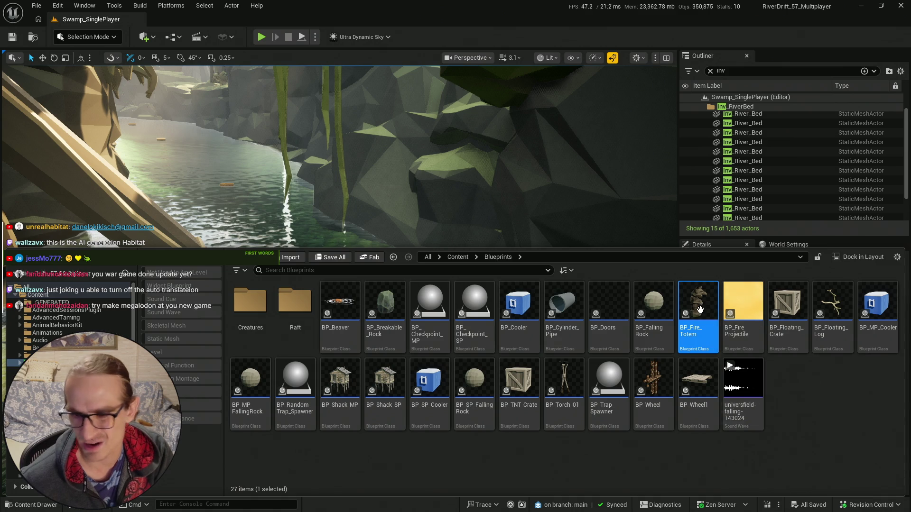
mouse_move(699, 313)
mouse_down()
mouse_move(622, 134)
mouse_move(475, 289)
mouse_move(449, 282)
mouse_up()
key(e)
drag(430, 317, 451, 324)
key(Escape)
mouse_move(414, 264)
mouse_down()
mouse_move(414, 256)
mouse_move(414, 264)
mouse_up()
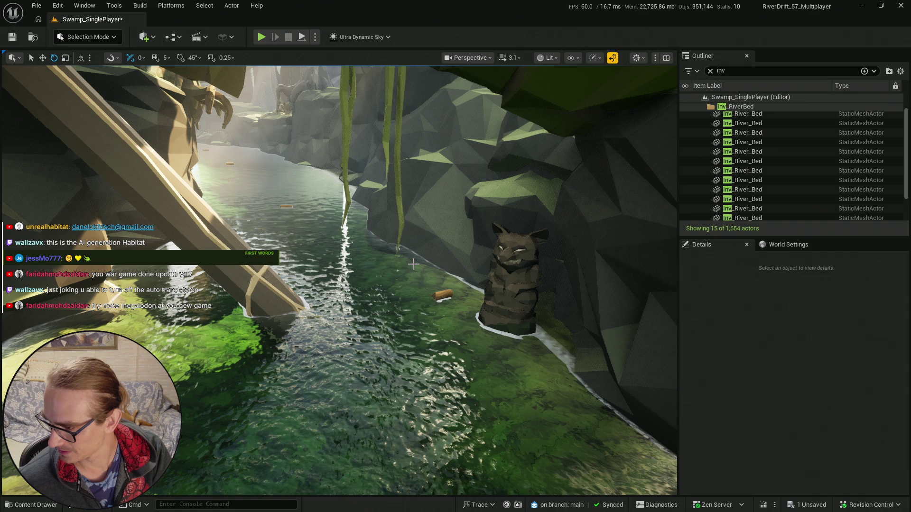
- Save all modified content, including the Swamp_SinglePlayer level
key(ctrl+space)
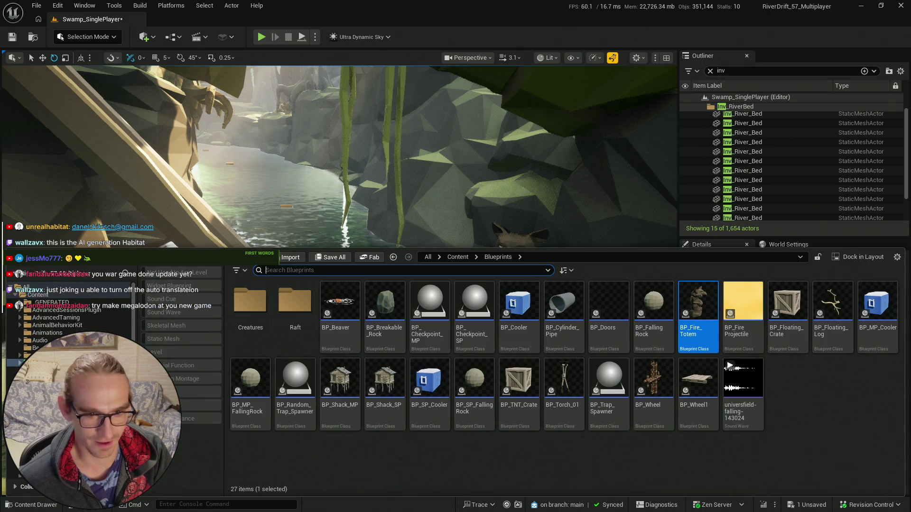
click(328, 257)
click(531, 368)
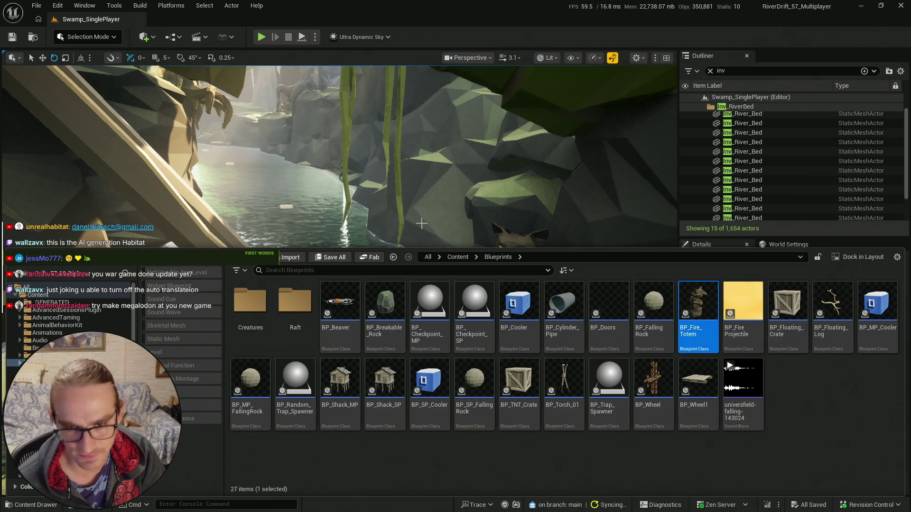
right_click(617, 70)
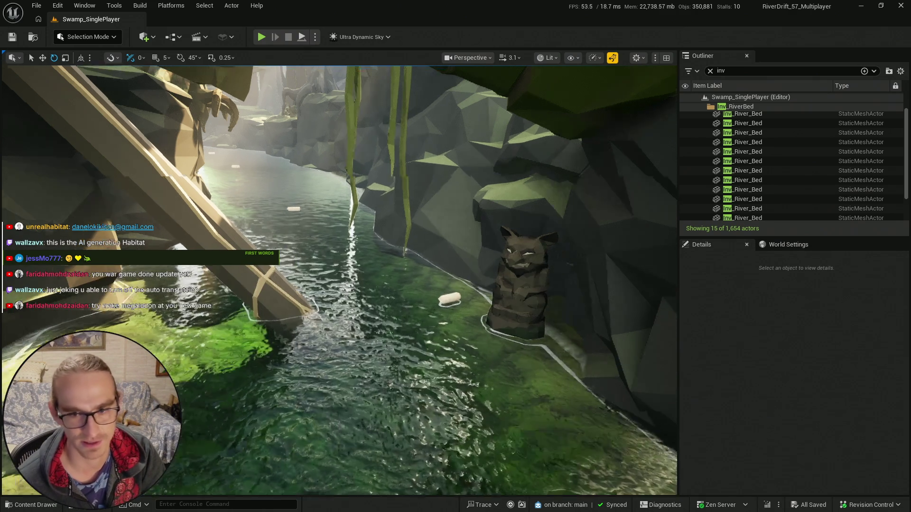
- Fly over the raft through the river gorge, then show the Blueprints folder in the Content Drawer
scroll(617, 69, up, 2)
scroll(617, 69, down, 2)
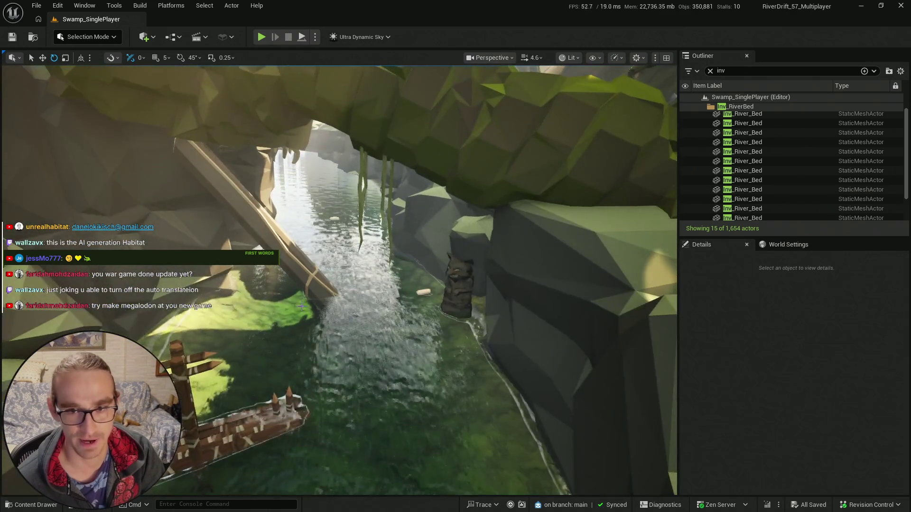
key(ctrl+space)
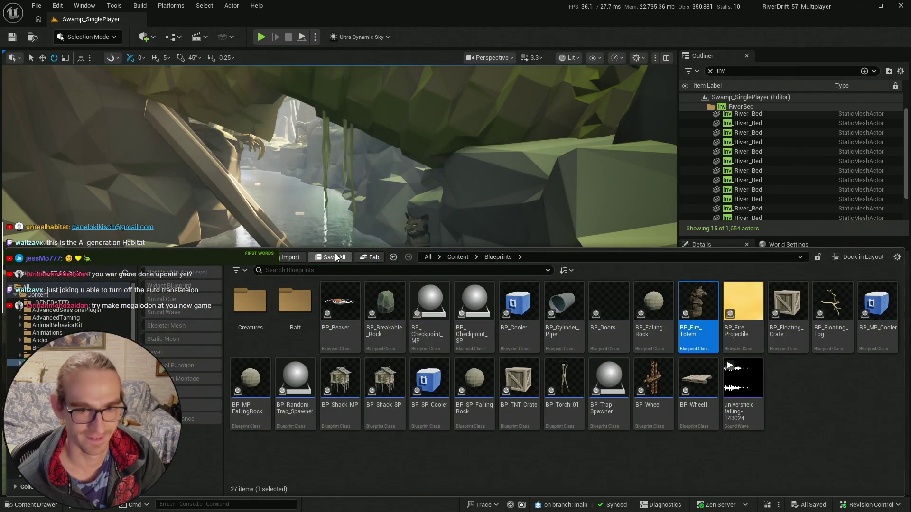
right_click(332, 228)
scroll(332, 227, down, 2)
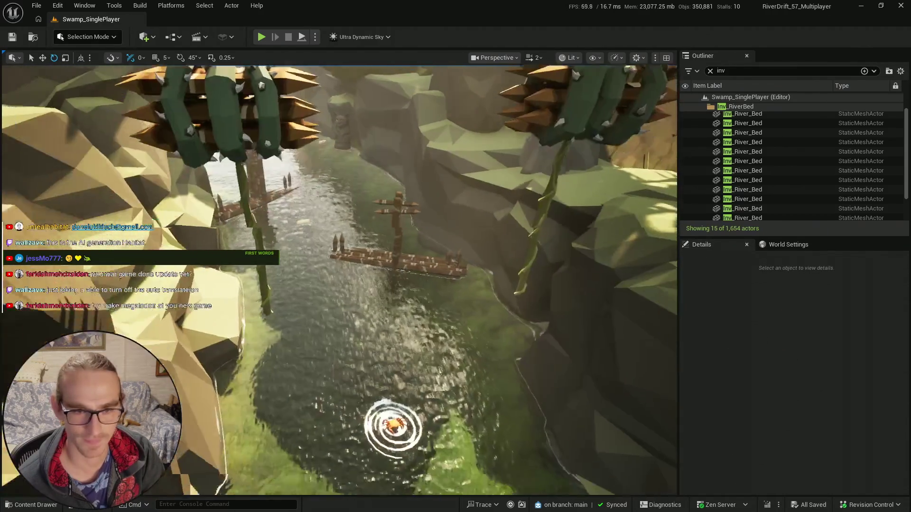
scroll(332, 227, up, 2)
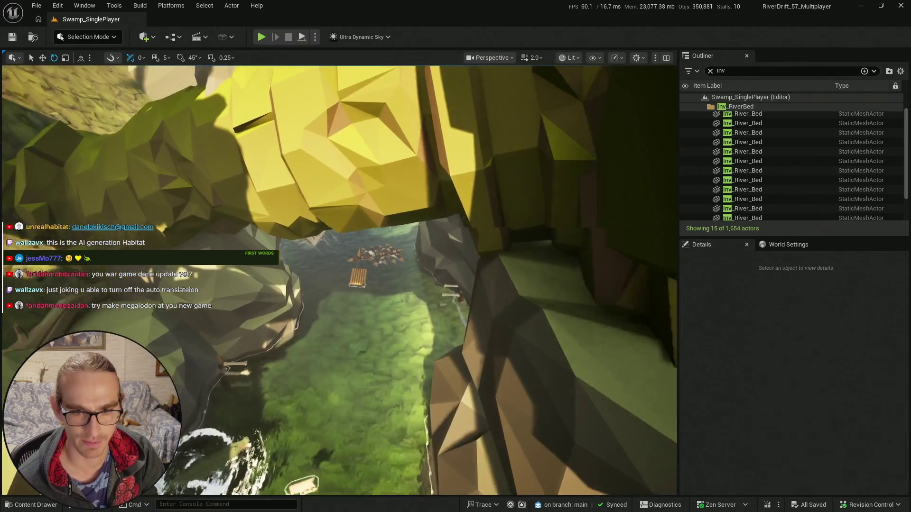
key(w)
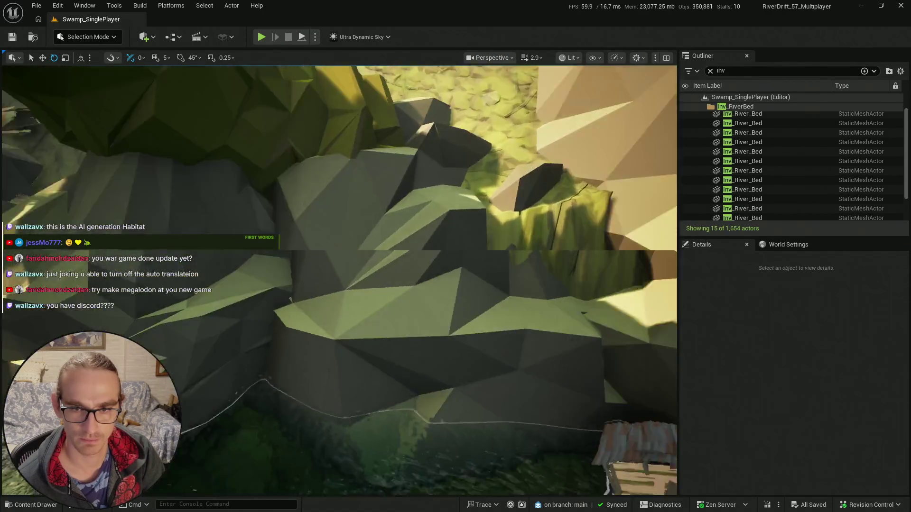
scroll(186, 275, up, 2)
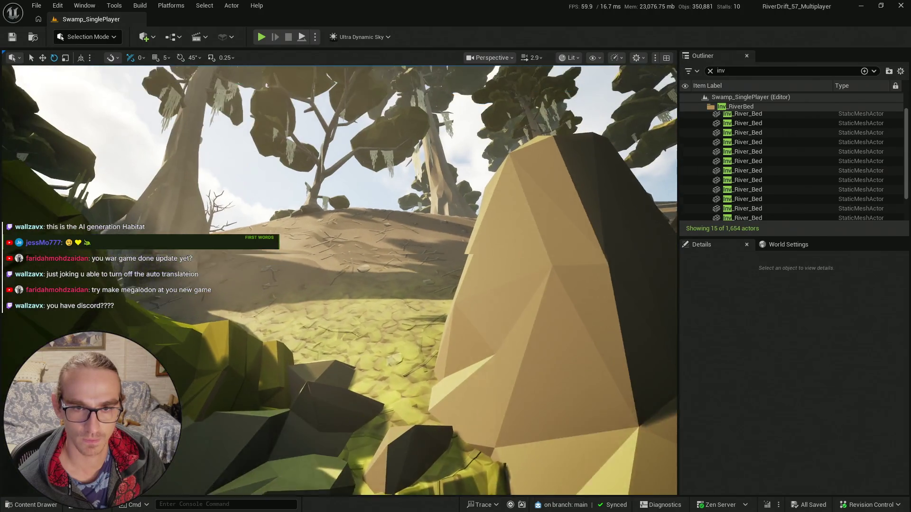
scroll(186, 275, up, 3)
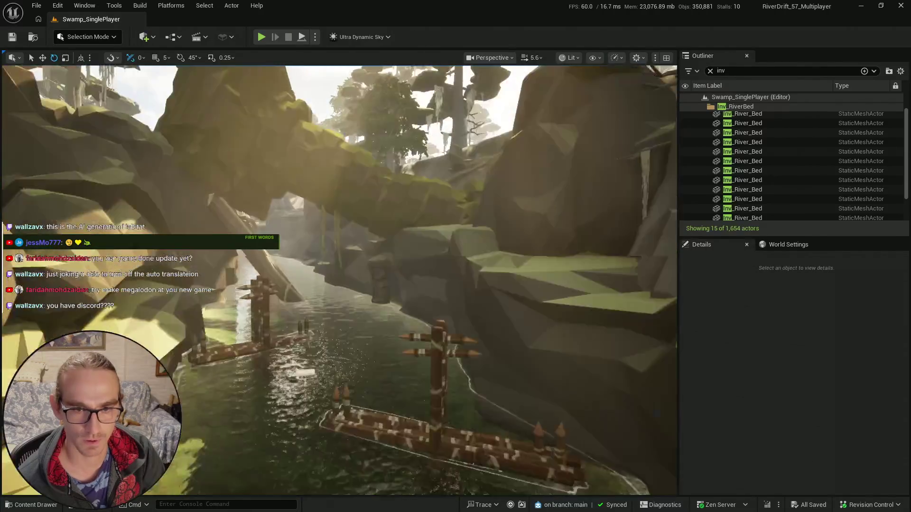
scroll(187, 274, down, 2)
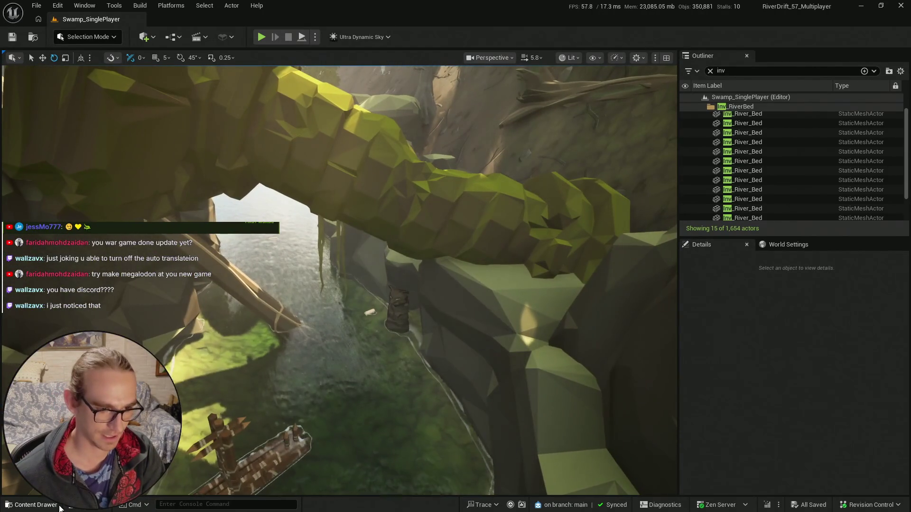
key(ctrl+space)
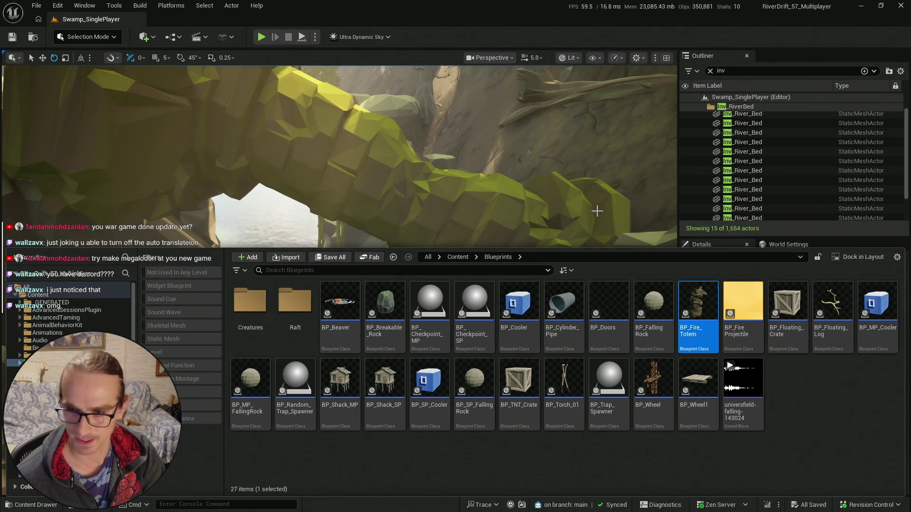
- Place a BP_Hippo_MultiplePlayer from the Creatures folder into the river and rotate it
double_click(261, 314)
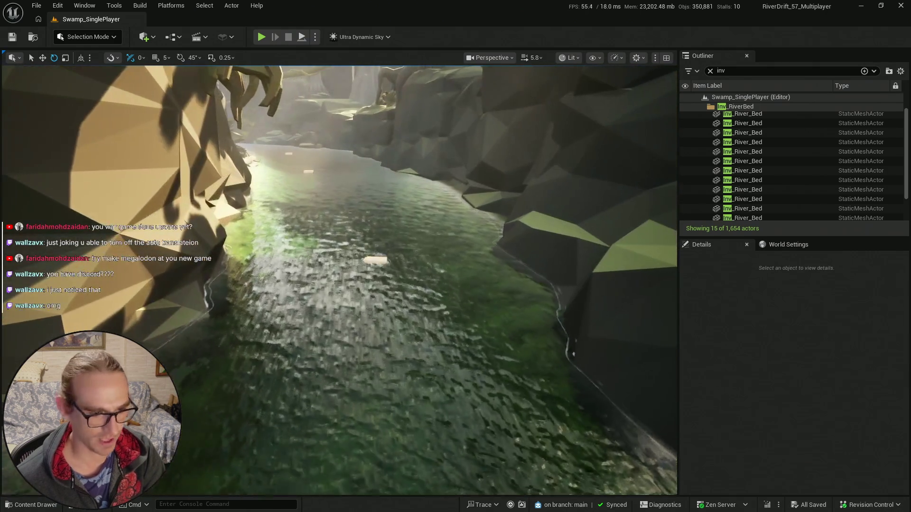
key(ctrl+space)
mouse_move(472, 308)
mouse_down()
mouse_move(470, 439)
mouse_move(256, 335)
mouse_up()
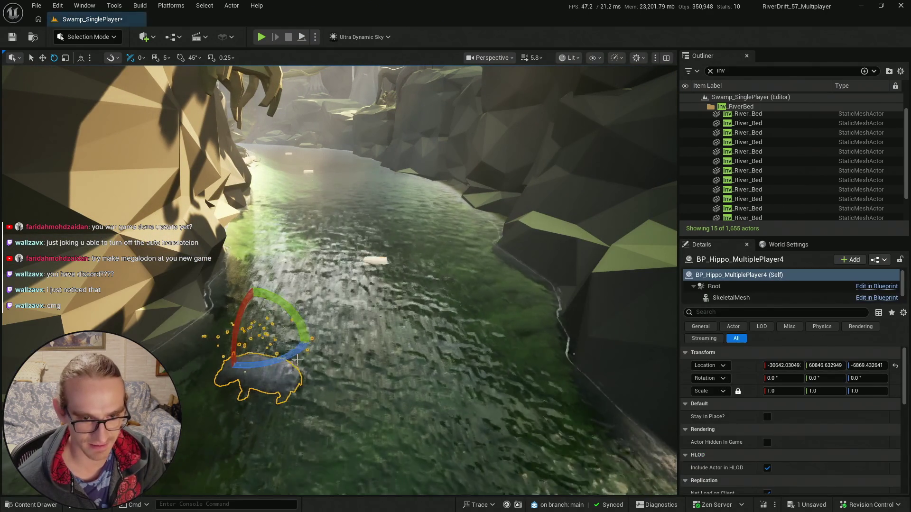
drag(258, 368, 202, 340)
key(ctrl+space)
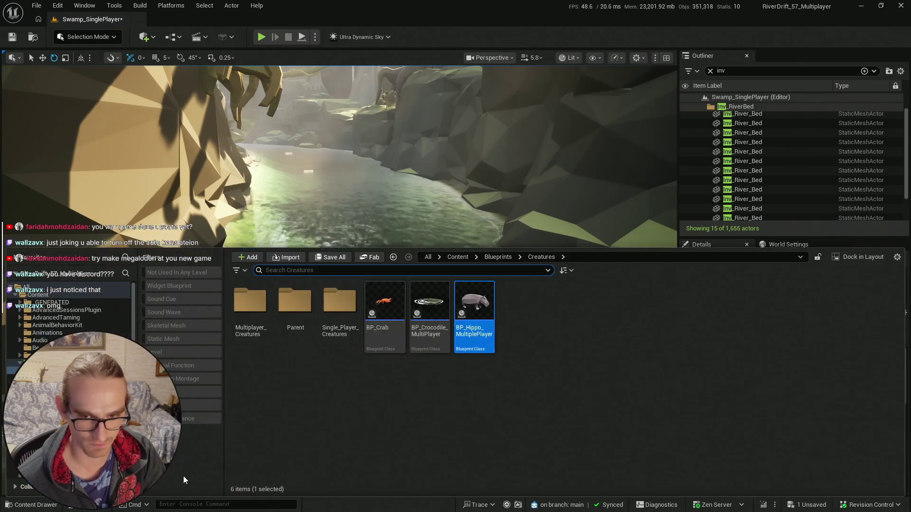
- Place two more multiplayer hippos further along the river, raising the latest slightly
key(ctrl+space)
drag(432, 291, 453, 313)
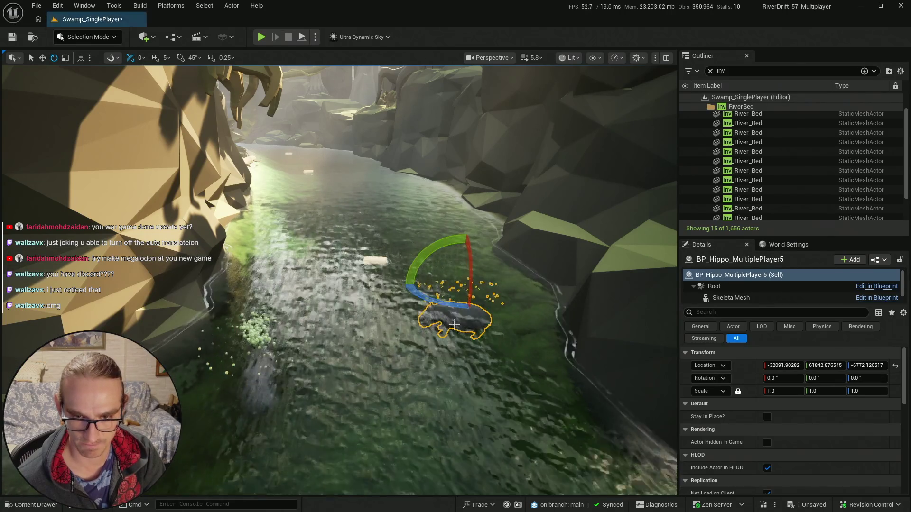
key(ctrl+space)
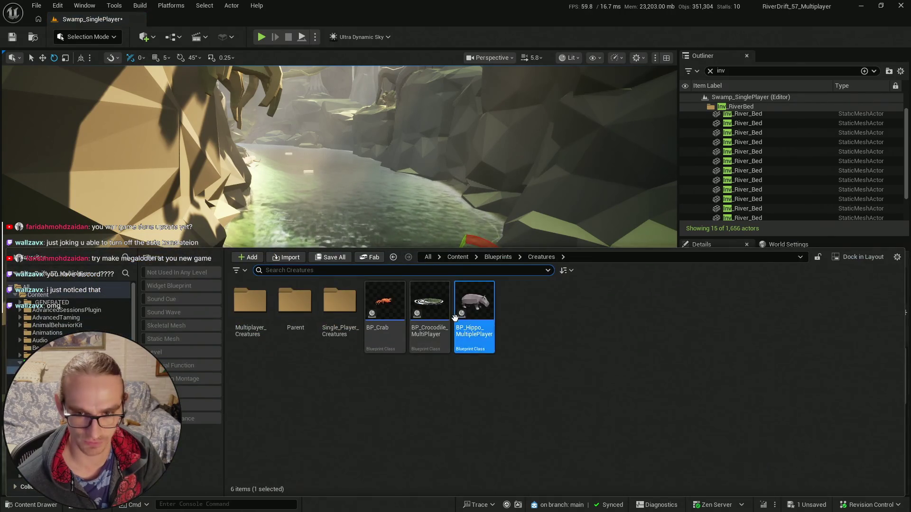
key(ctrl+space)
mouse_move(311, 258)
mouse_down()
mouse_move(328, 282)
mouse_move(353, 269)
mouse_move(390, 308)
mouse_move(397, 271)
mouse_move(387, 261)
mouse_move(290, 392)
mouse_up()
key(w)
scroll(338, 280, down, 2)
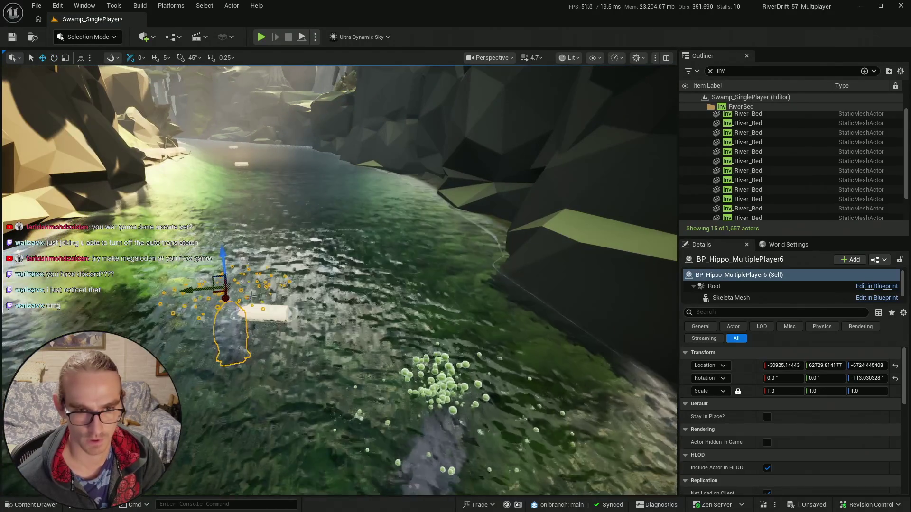
drag(222, 256, 223, 223)
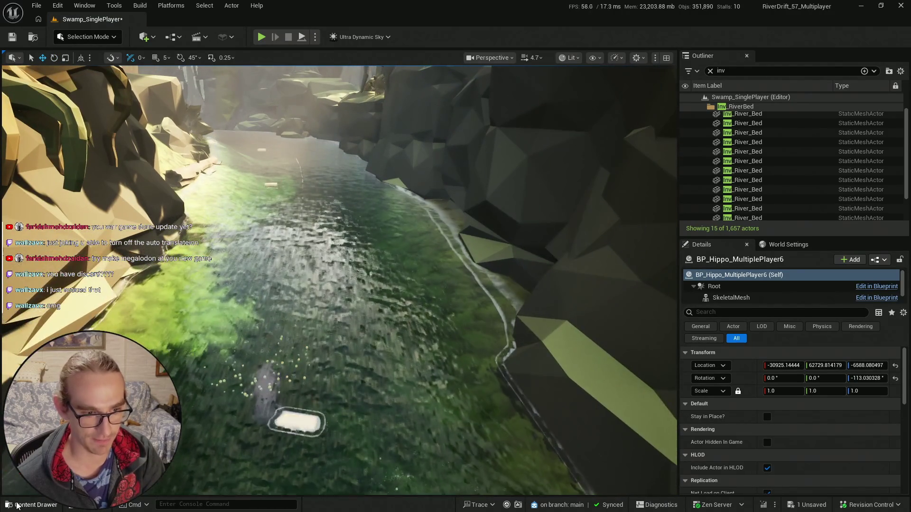
- Drop another multiplayer hippo into the river, adjust its rotation and position, and preview the scene
key(ctrl+b)
click(455, 324)
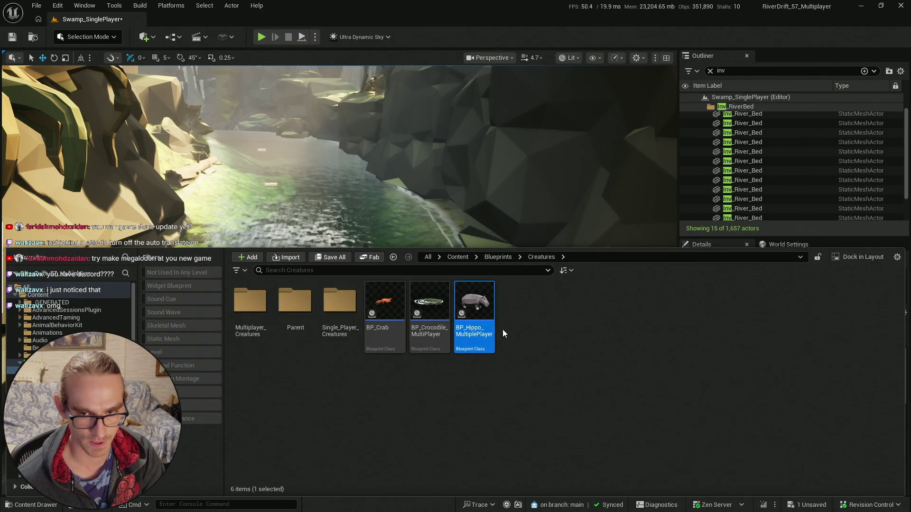
mouse_move(476, 307)
mouse_down()
mouse_move(415, 304)
mouse_move(393, 327)
mouse_up()
key(e)
key(w)
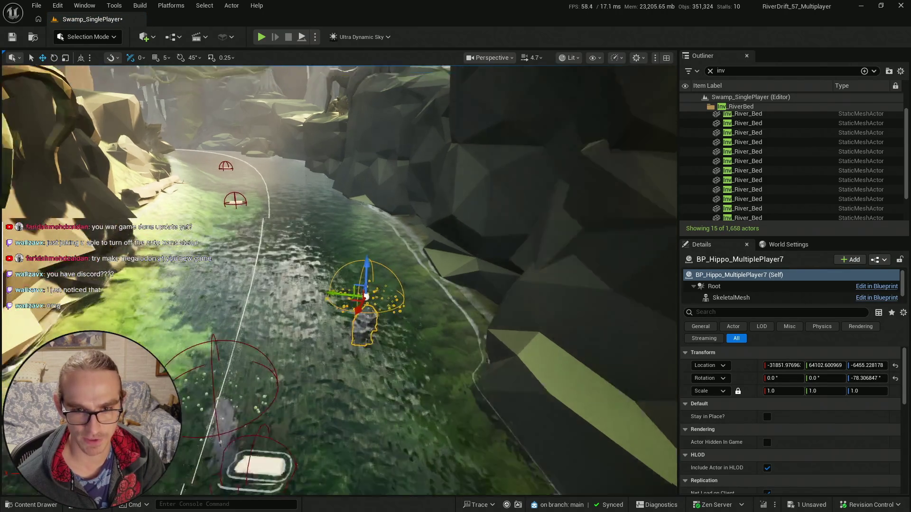
scroll(375, 311, up, 5)
key(g)
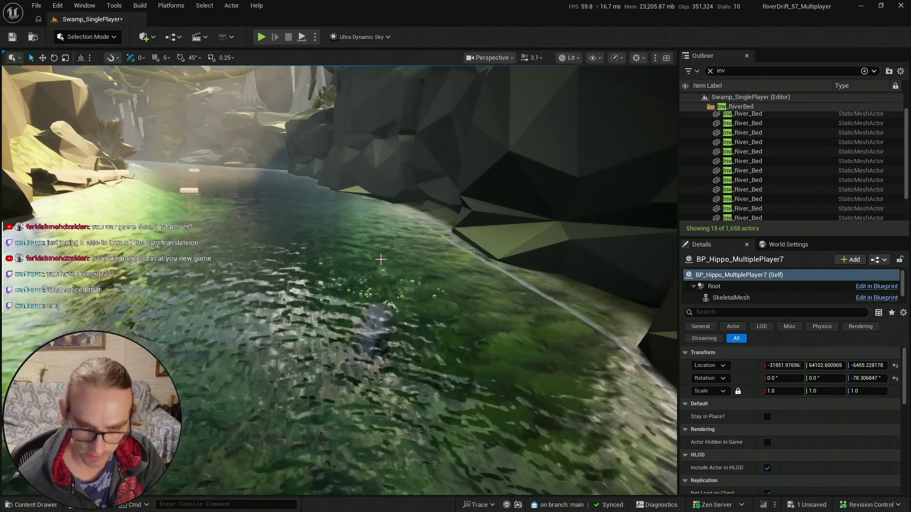
drag(380, 259, 304, 261)
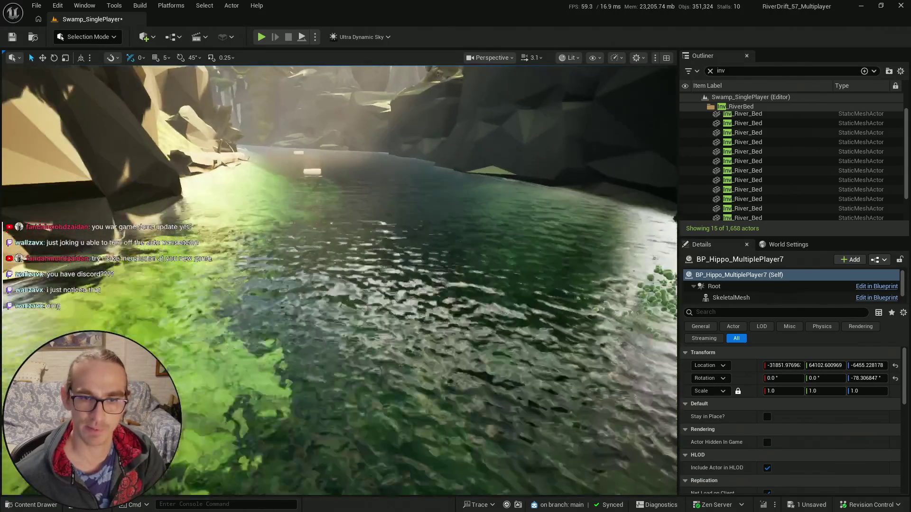
- Place a fifth hippo, nudge it up, and save all unsaved content
click(26, 505)
mouse_move(482, 305)
mouse_down()
mouse_move(360, 265)
mouse_move(284, 256)
mouse_move(316, 265)
mouse_move(301, 266)
mouse_up()
key(e)
drag(283, 223, 283, 218)
key(g)
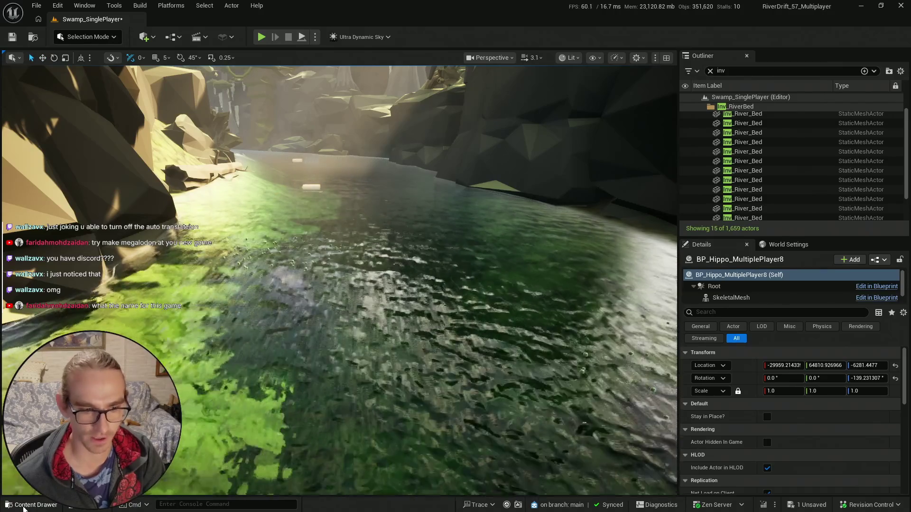
click(21, 503)
click(325, 261)
- Save the Swamp_SinglePlayer level, then preview the SKM_Catfish mesh from Content and close it
click(522, 371)
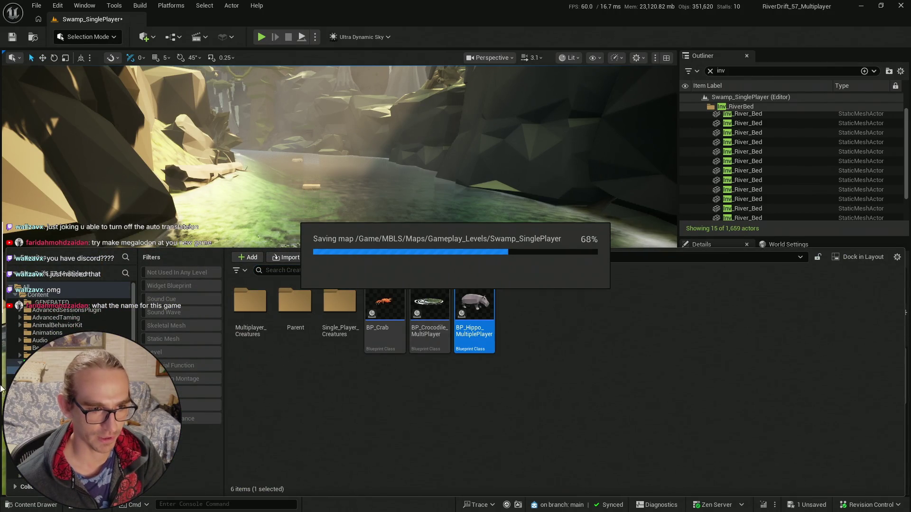
click(56, 296)
scroll(563, 443, down, 5)
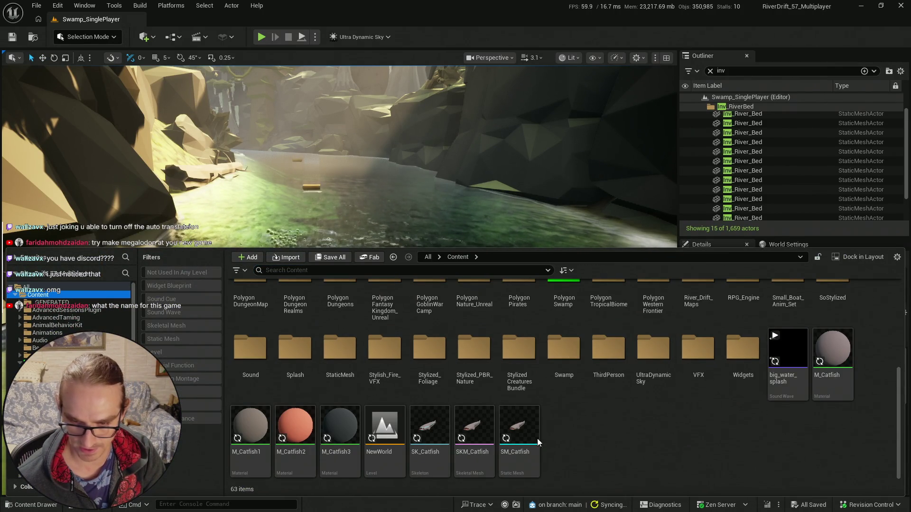
click(485, 432)
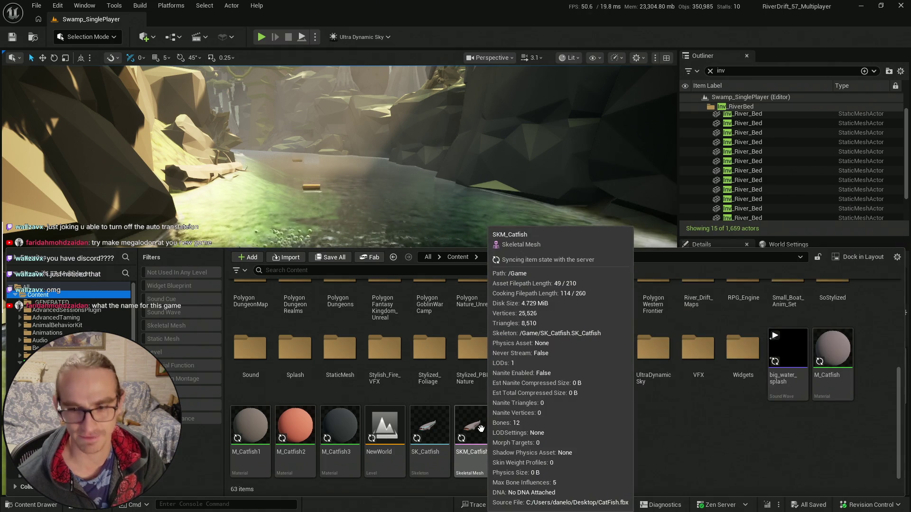
double_click(484, 431)
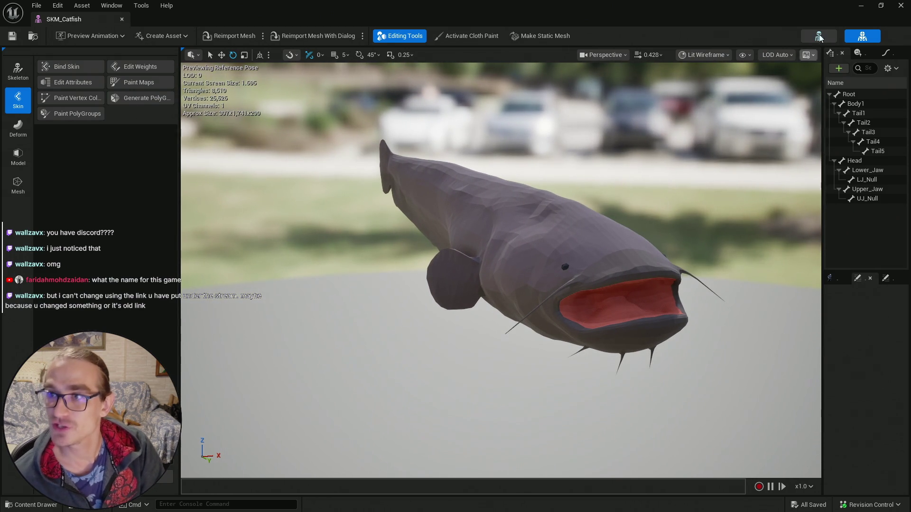
click(860, 6)
key(super)
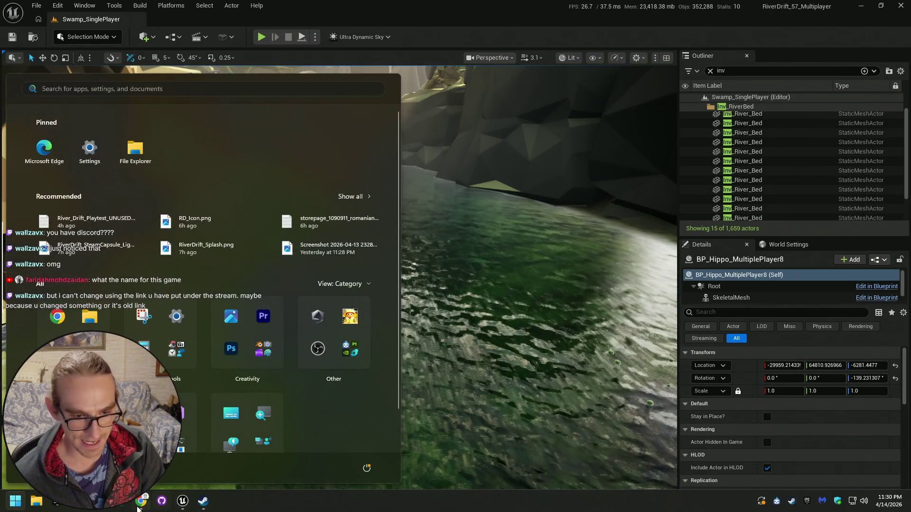
- Switch to the Steam River Drift store tab in Chrome, reload it, and scroll through it
click(141, 501)
click(232, 7)
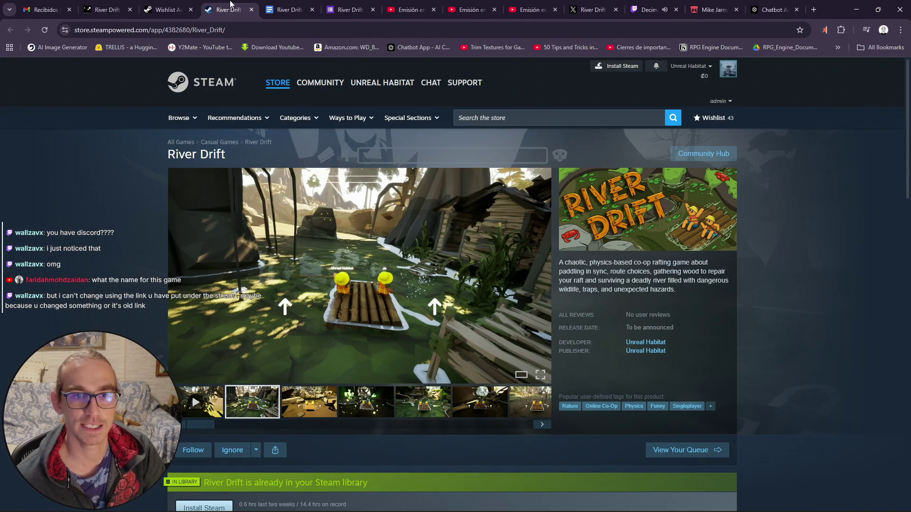
click(255, 29)
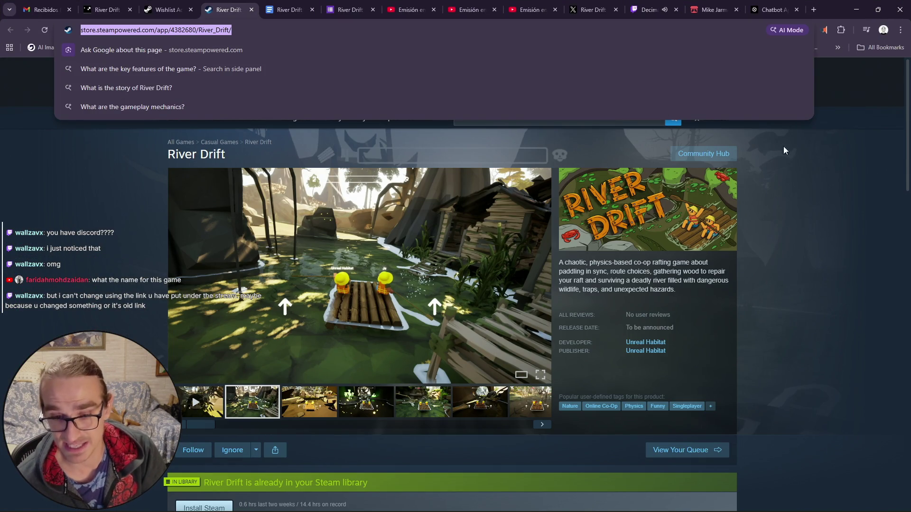
key(Return)
scroll(791, 248, down, 15)
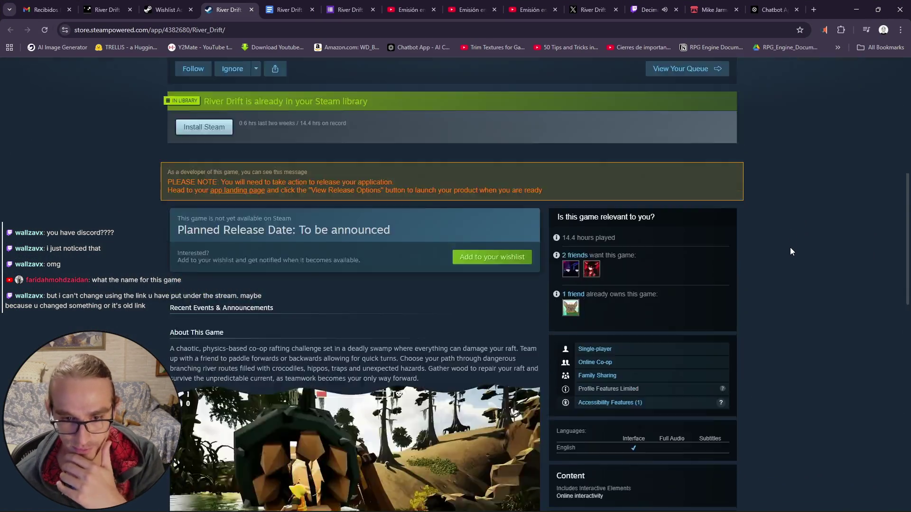
scroll(792, 249, up, 10)
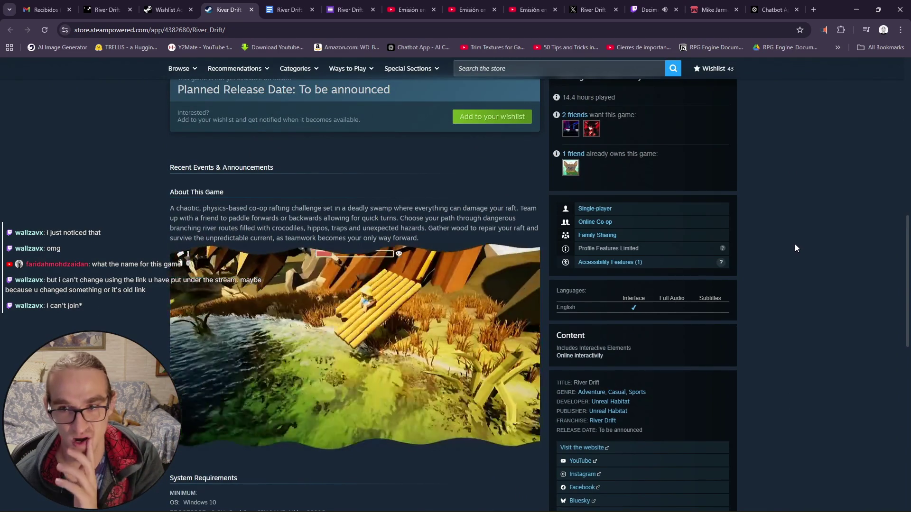
scroll(797, 251, up, 10)
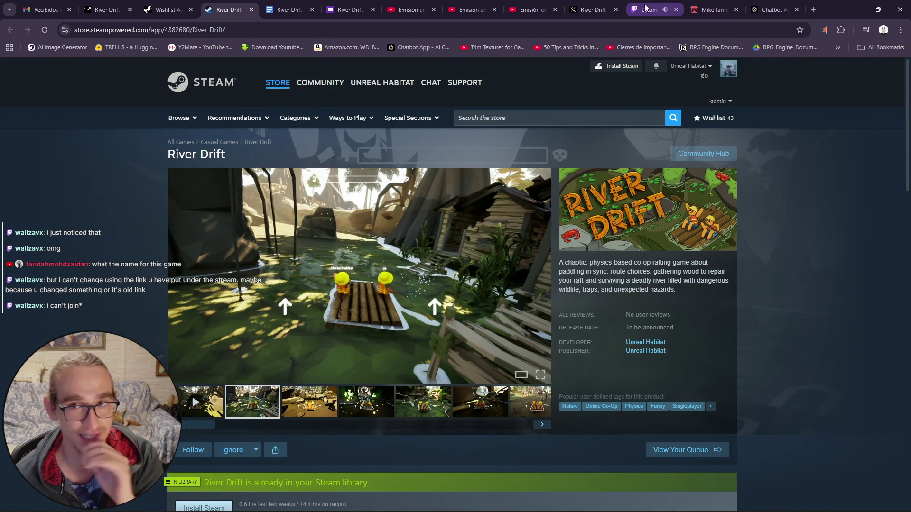
- Paste the River Drift Steam link into the first livestream's chat and send it
click(530, 10)
click(765, 487)
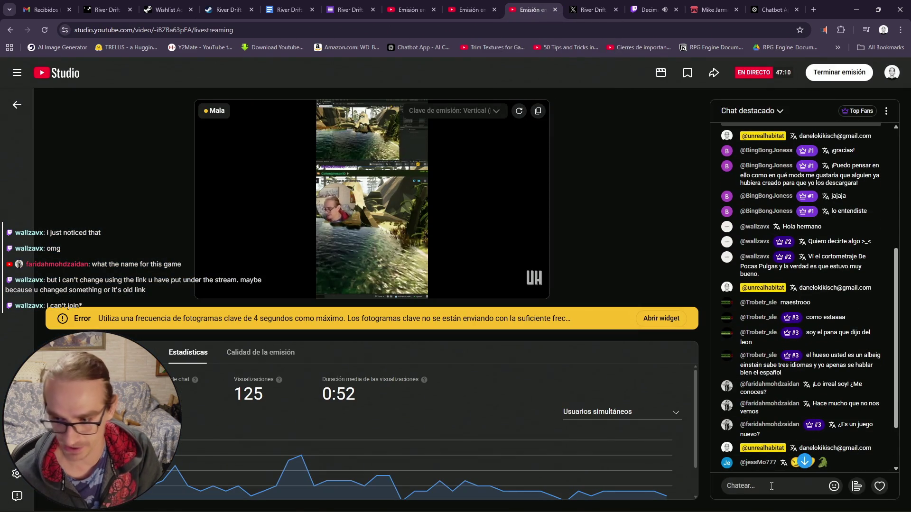
key(ctrl+v)
key(Return)
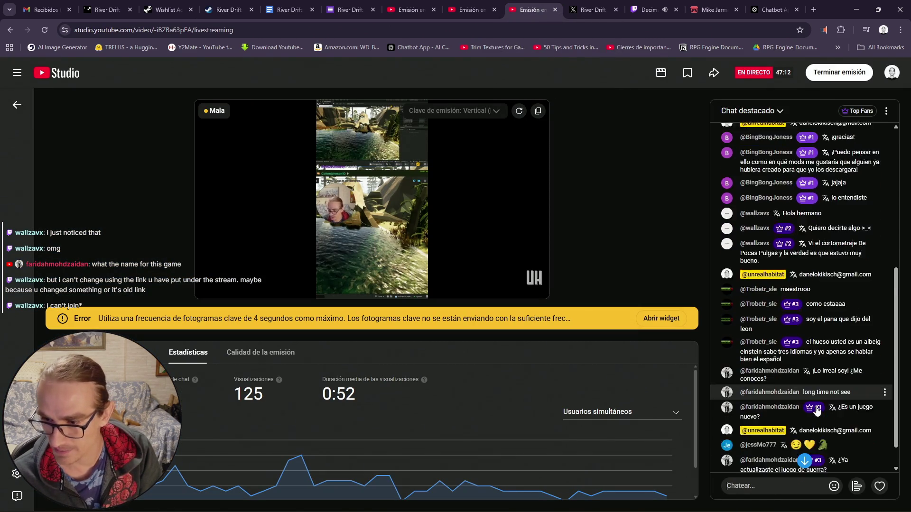
- Post the same Steam store link in the other livestream's chat
click(477, 9)
click(800, 488)
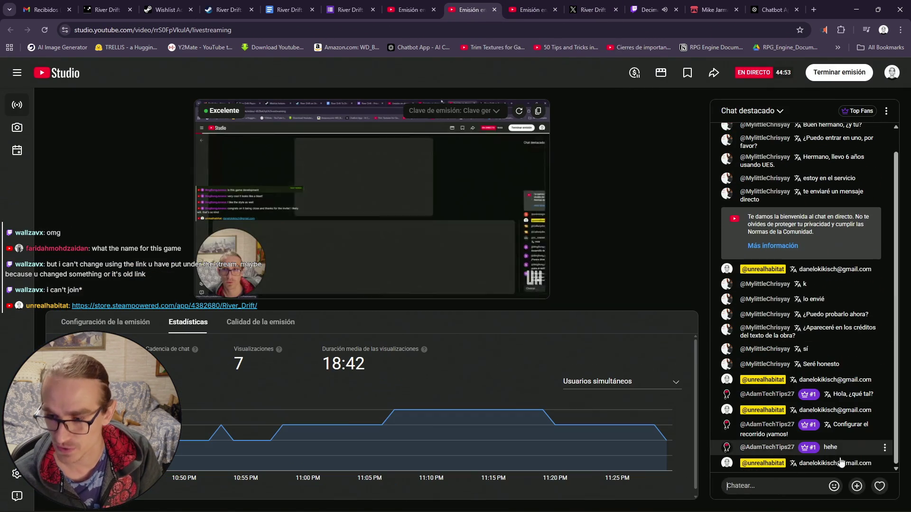
text(https://store.steampowered.com/app/4382680/River_Drift/)
key(Return)
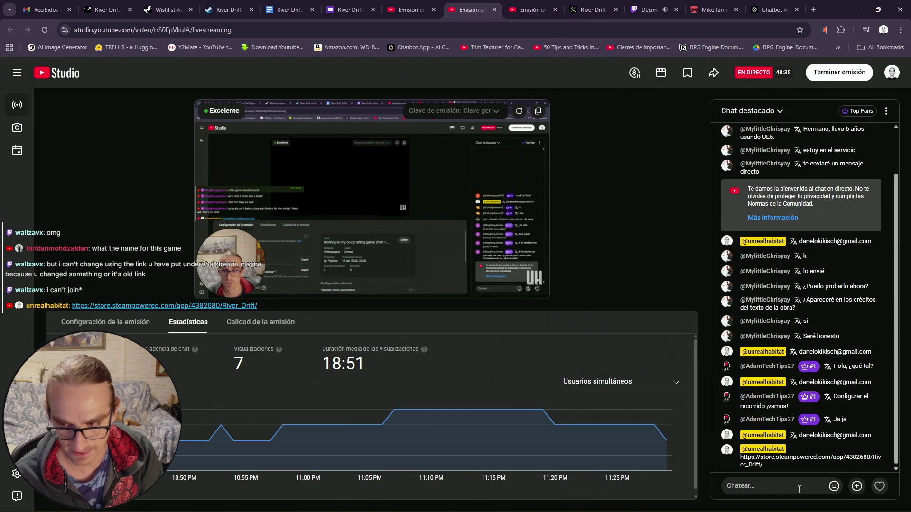
key(super)
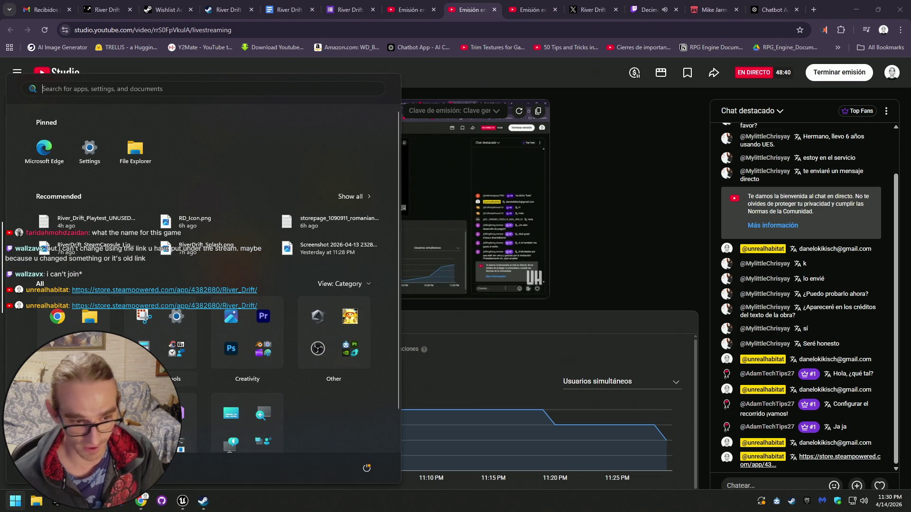
- Launch Discord via Start search and open the Unreal Habitat server
text(dis)
click(123, 161)
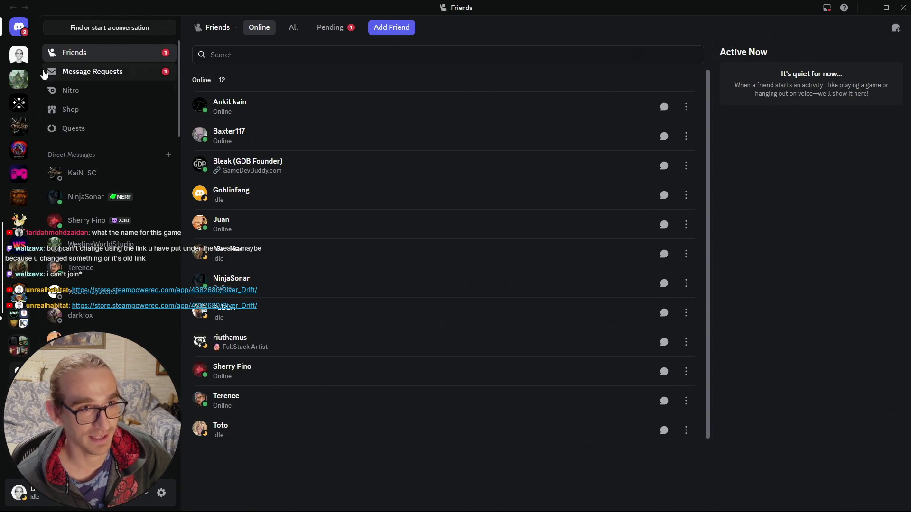
click(22, 57)
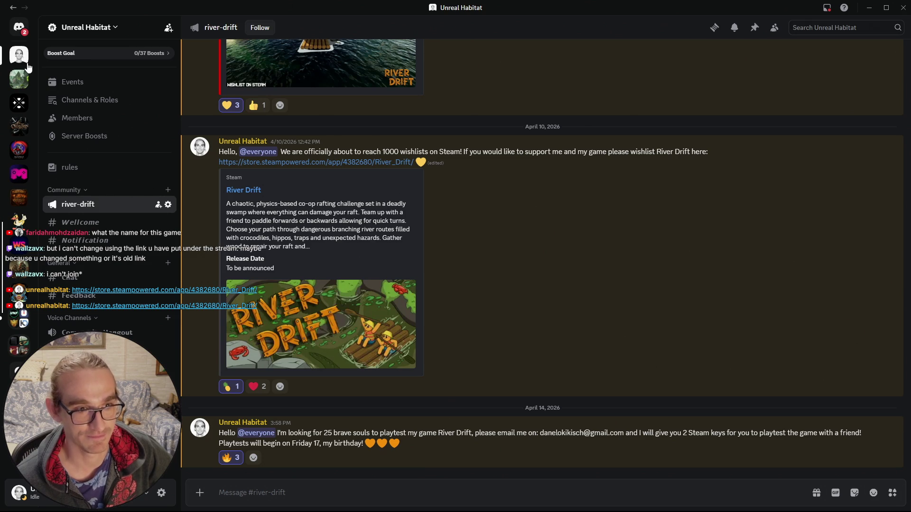
- Copy an Unreal Habitat invite link via Invite to Server, then minimise Discord
right_click(22, 59)
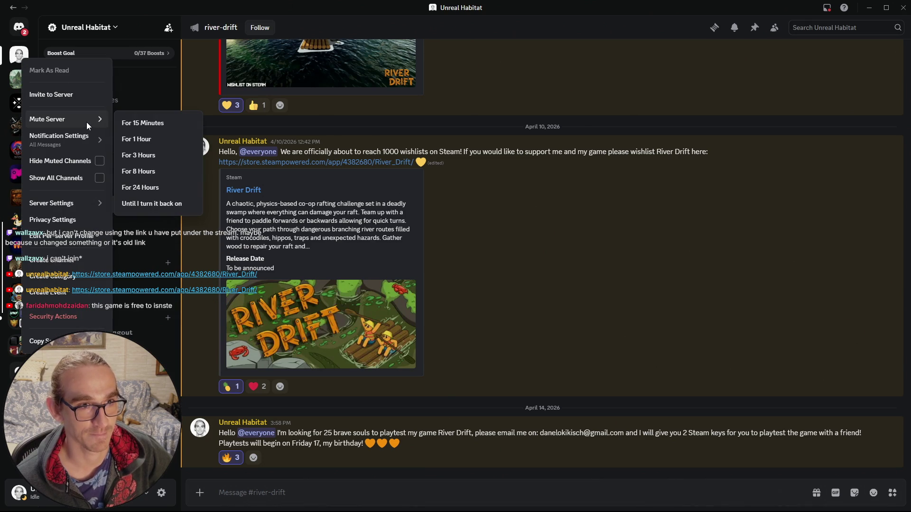
click(80, 96)
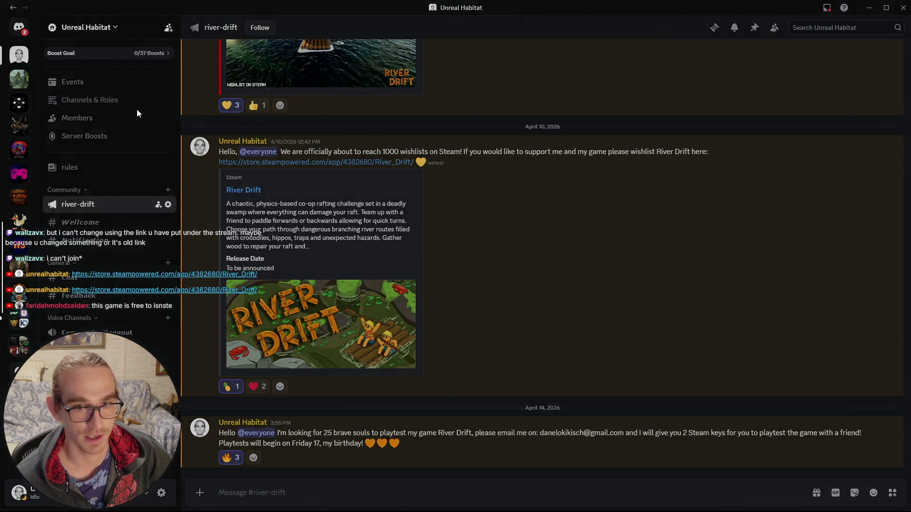
click(534, 413)
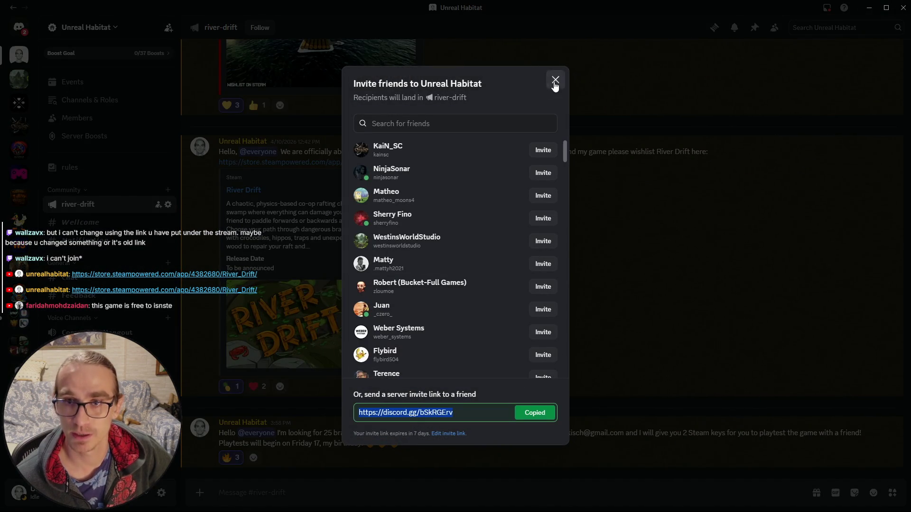
click(556, 79)
click(868, 7)
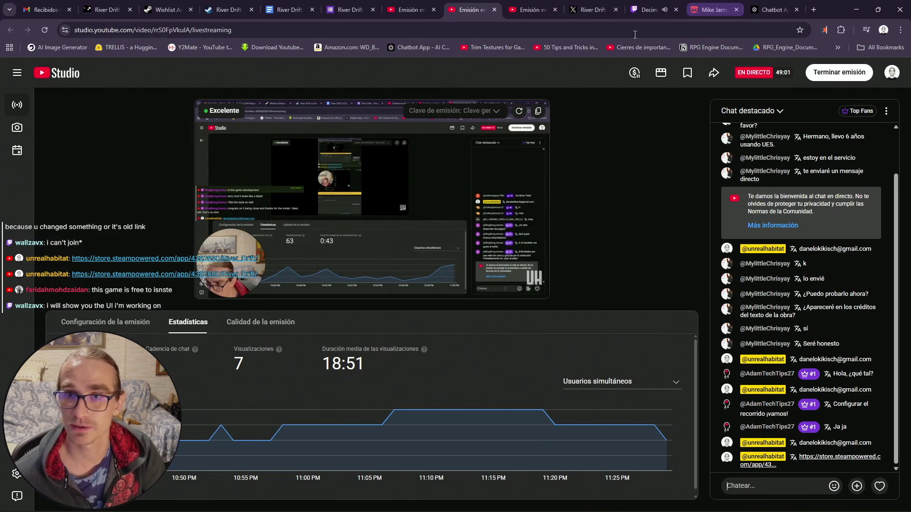
- Paste the Discord invite link into one livestream's chat and send it
click(526, 10)
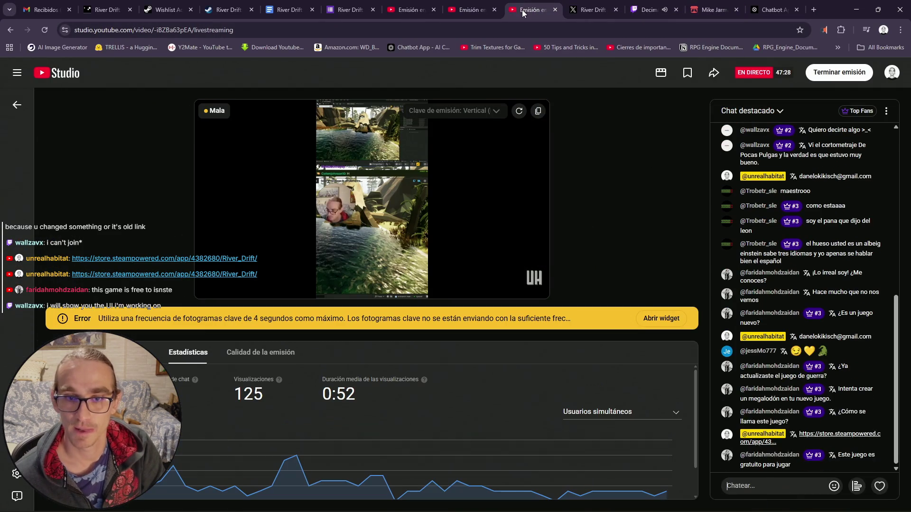
click(768, 484)
key(ctrl+v)
key(Return)
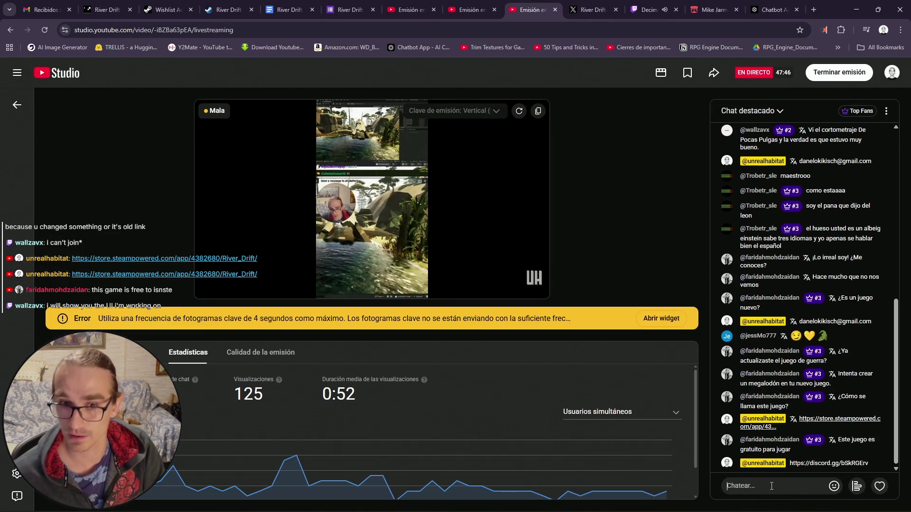
- Post the Discord invite in the first livestream's chat too, then return to the swamp level
click(491, 4)
click(790, 482)
key(ctrl+v)
key(Return)
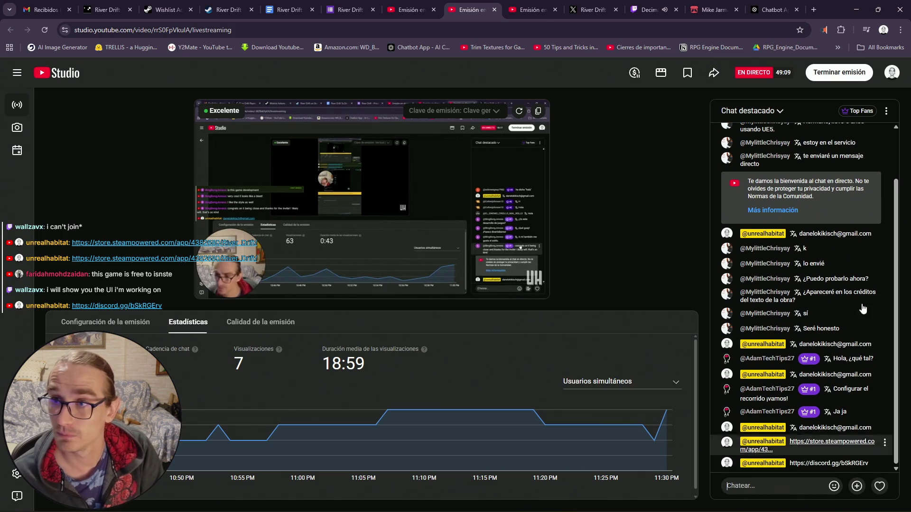
click(856, 10)
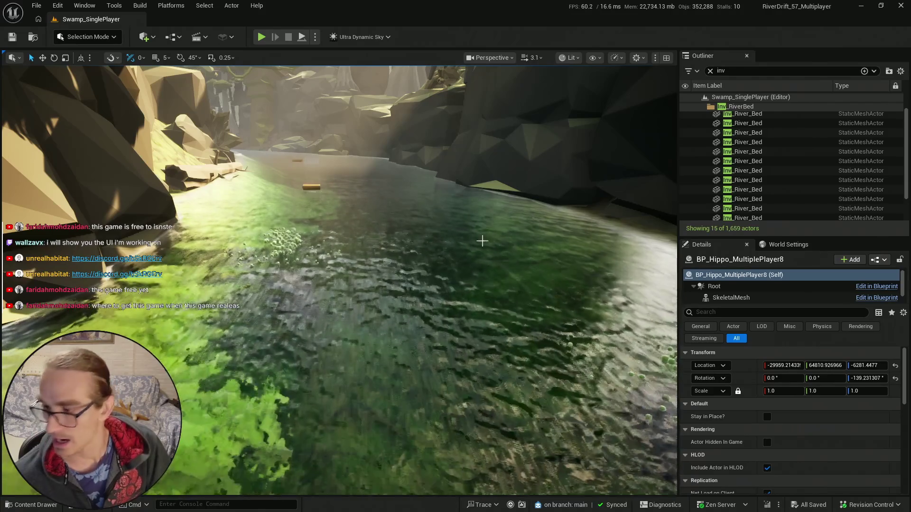
drag(384, 263, 416, 271)
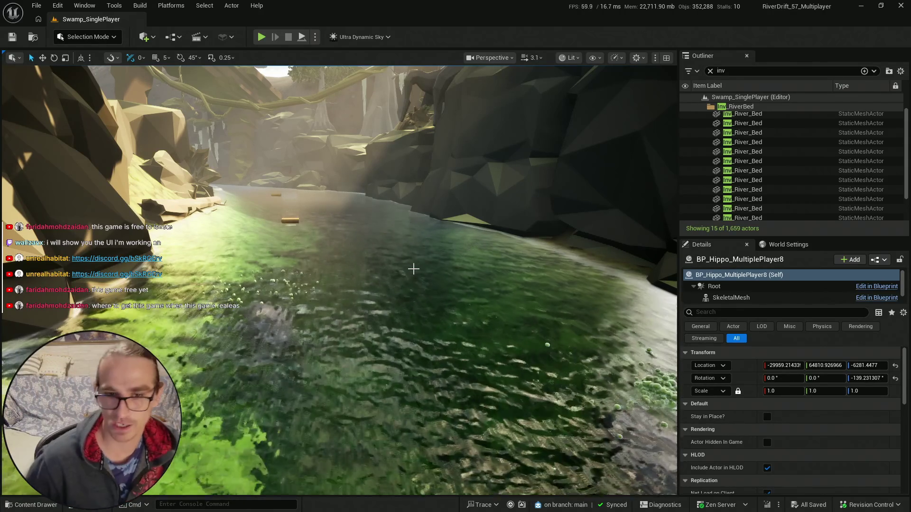
- Move a hippo in the water to the left across the river
key(ctrl+space)
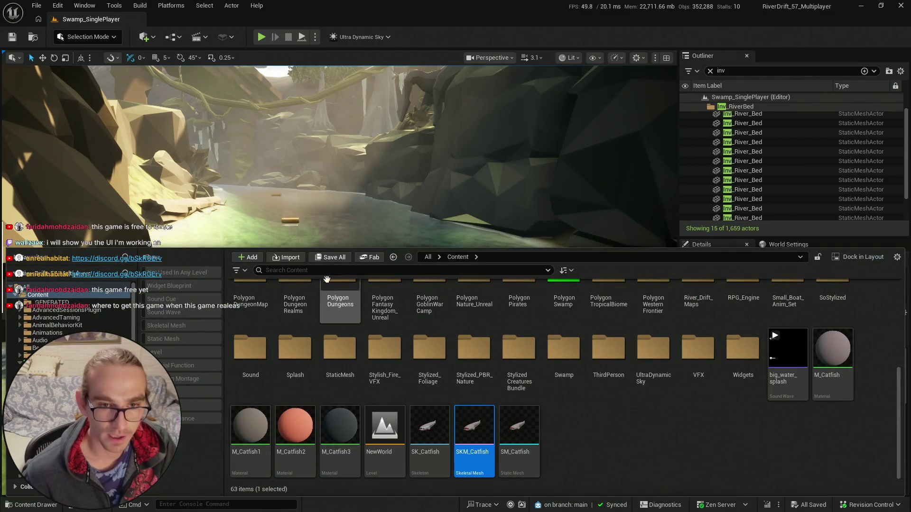
key(ctrl+space)
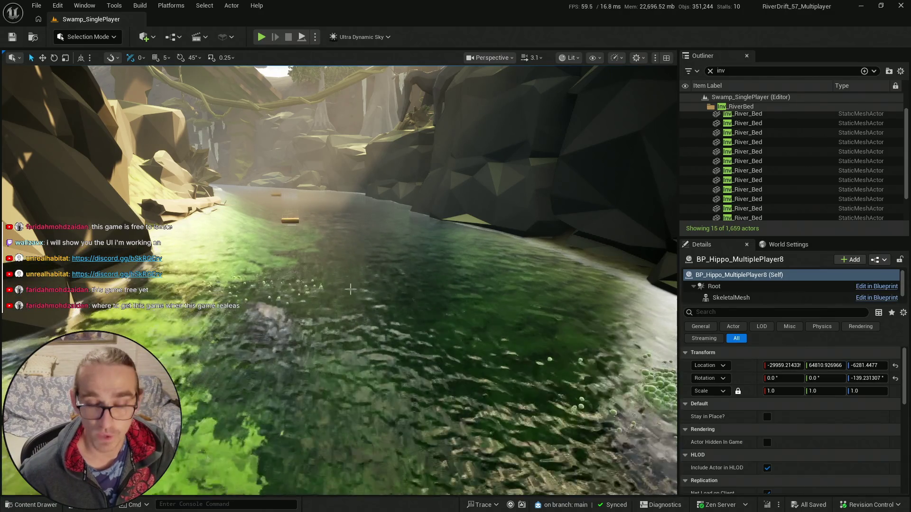
scroll(339, 280, down, 3)
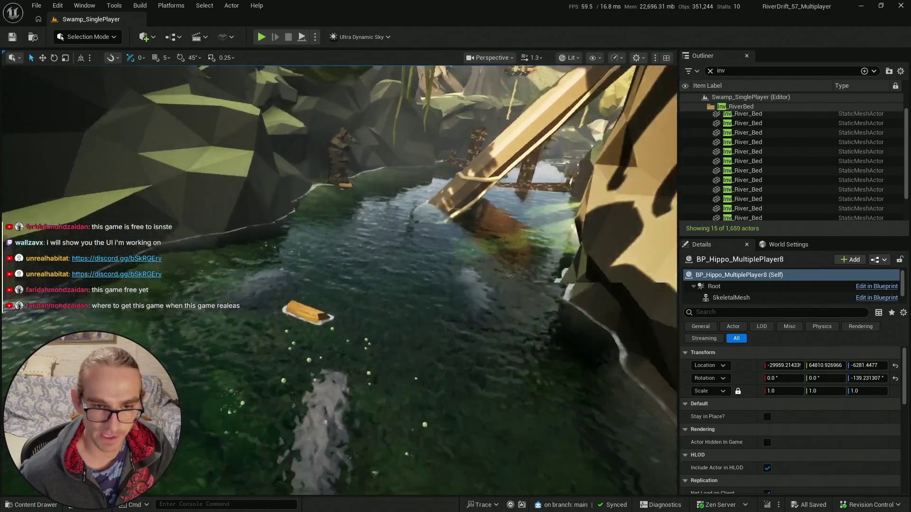
scroll(348, 297, down, 1)
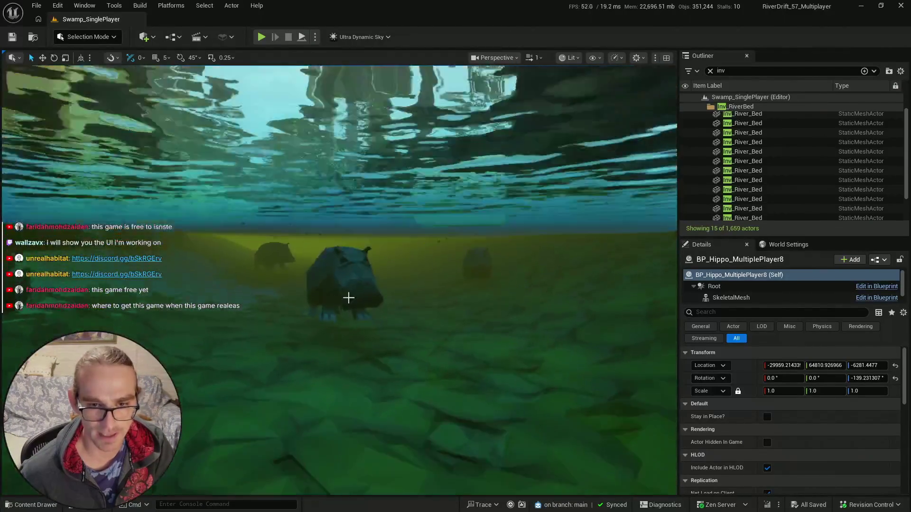
click(348, 297)
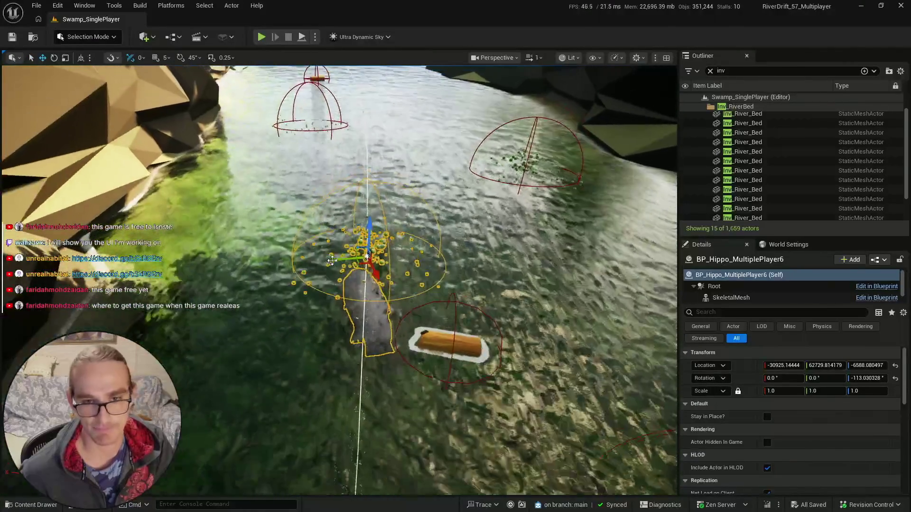
mouse_move(335, 273)
mouse_down()
mouse_move(366, 261)
mouse_move(255, 264)
mouse_move(169, 242)
mouse_up()
scroll(339, 280, up, 2)
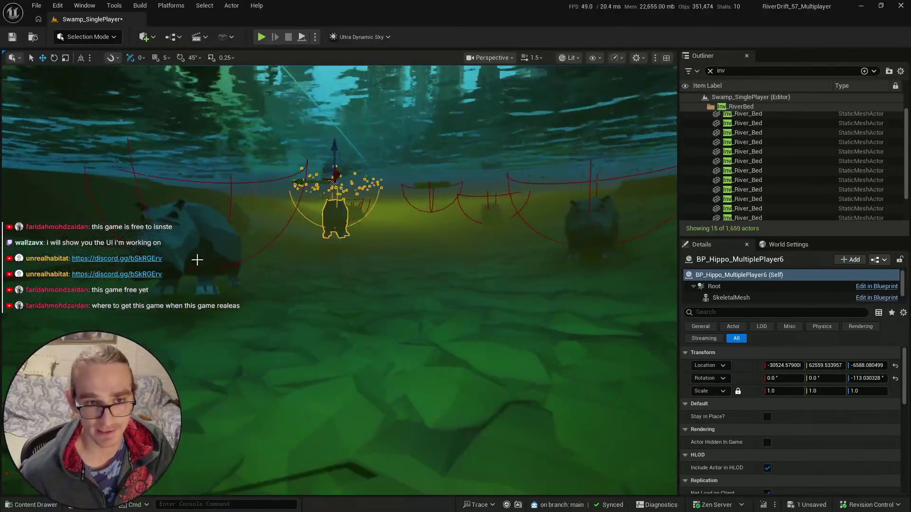
- Shift another hippo right, turn it to about -118.7°, and raise it slightly
click(197, 260)
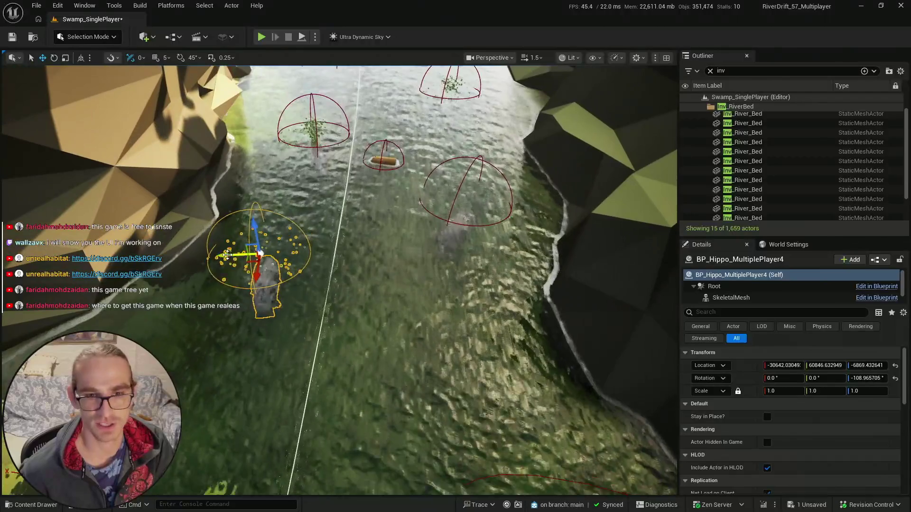
drag(227, 255, 245, 256)
drag(296, 280, 392, 258)
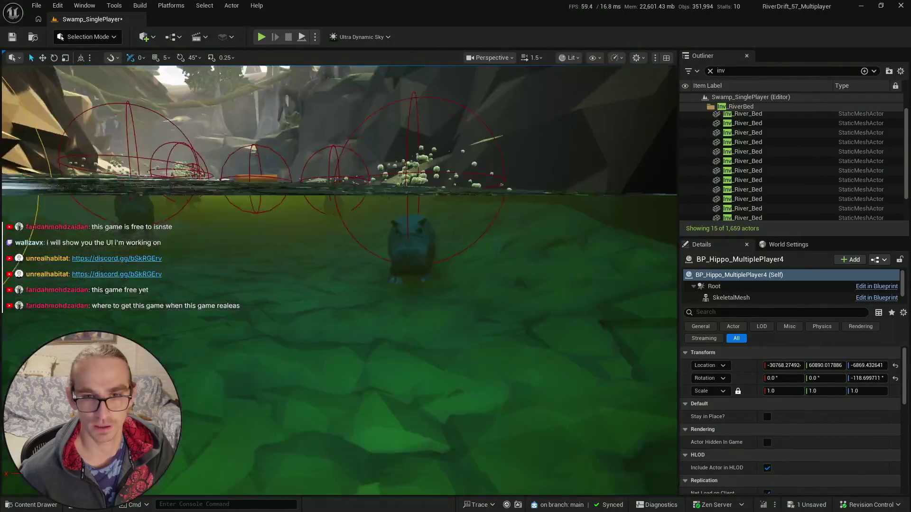
key(w)
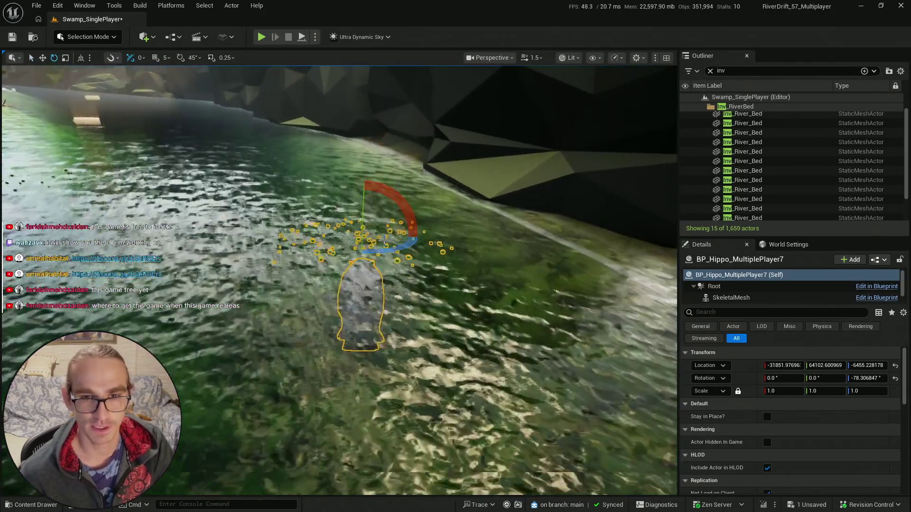
key(w)
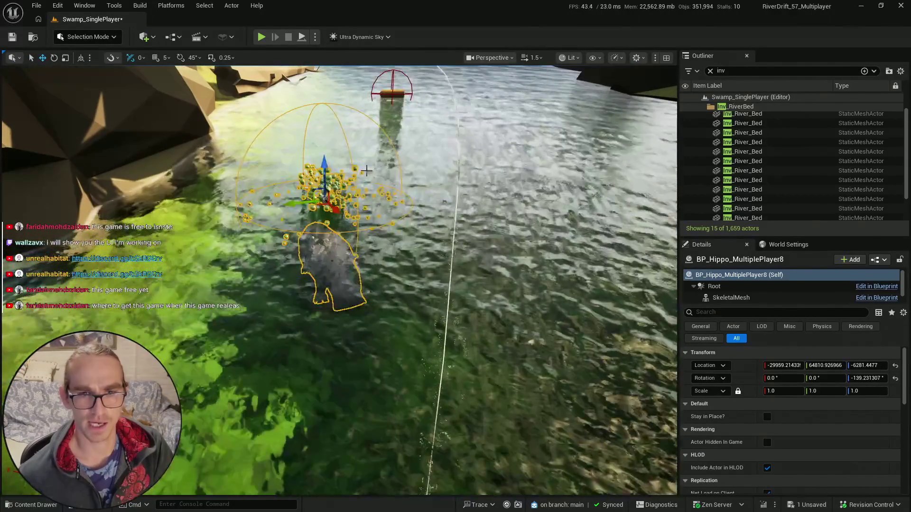
key(w)
drag(323, 171, 321, 167)
key(w)
scroll(322, 166, up, 3)
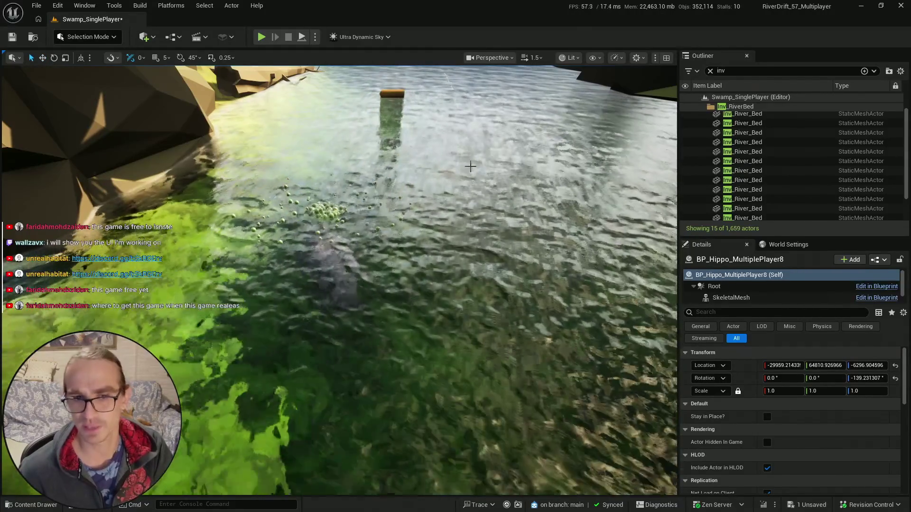
scroll(285, 224, down, 2)
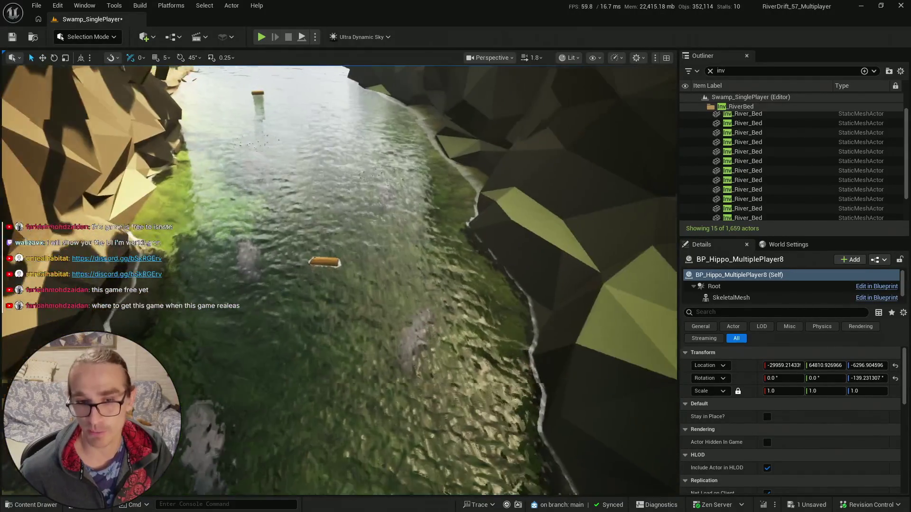
- Save all changed content, including the Swamp_SinglePlayer level
key(ctrl+space)
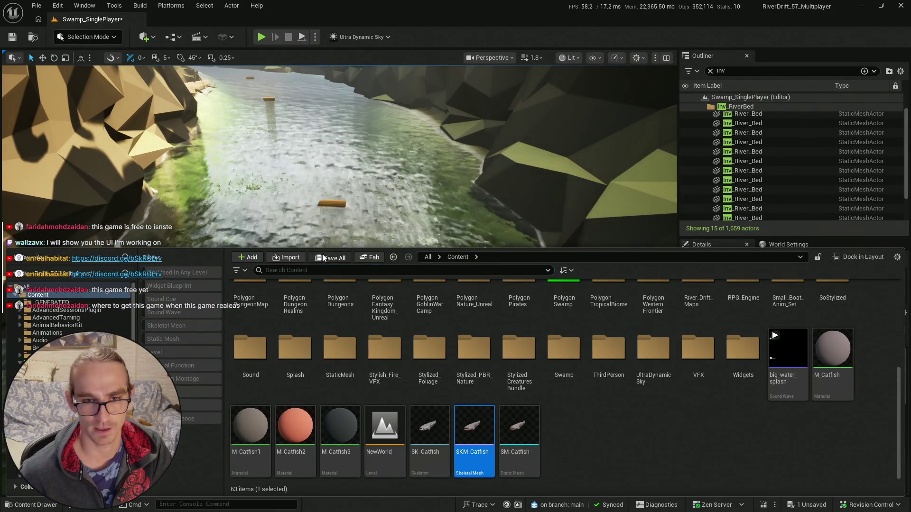
click(322, 258)
click(531, 368)
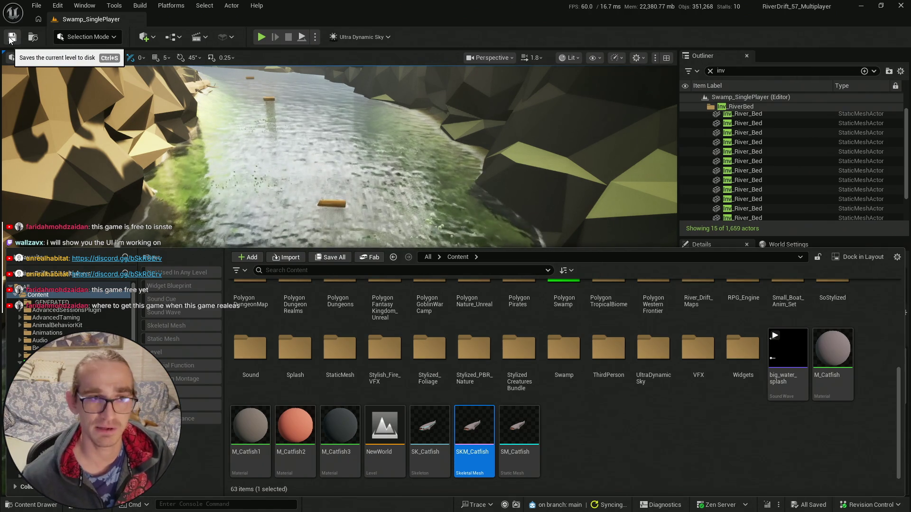
key(ctrl+space)
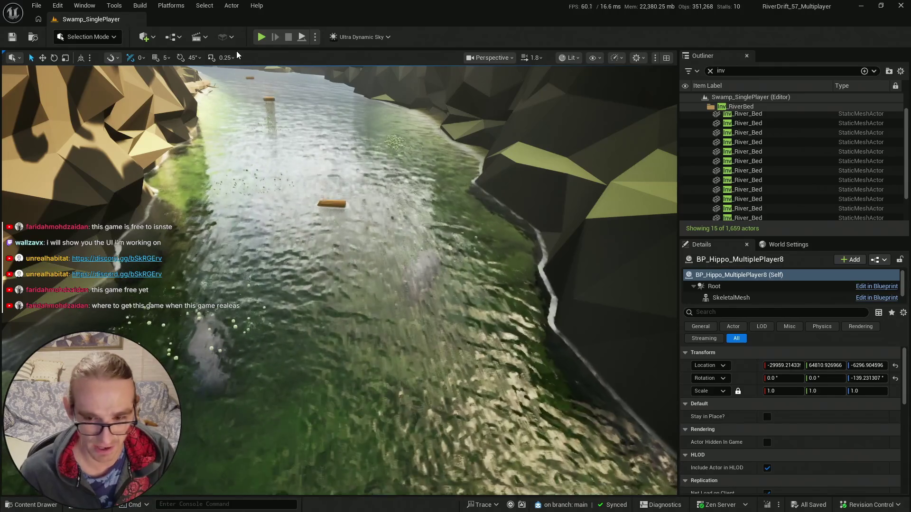
key(ctrl+space)
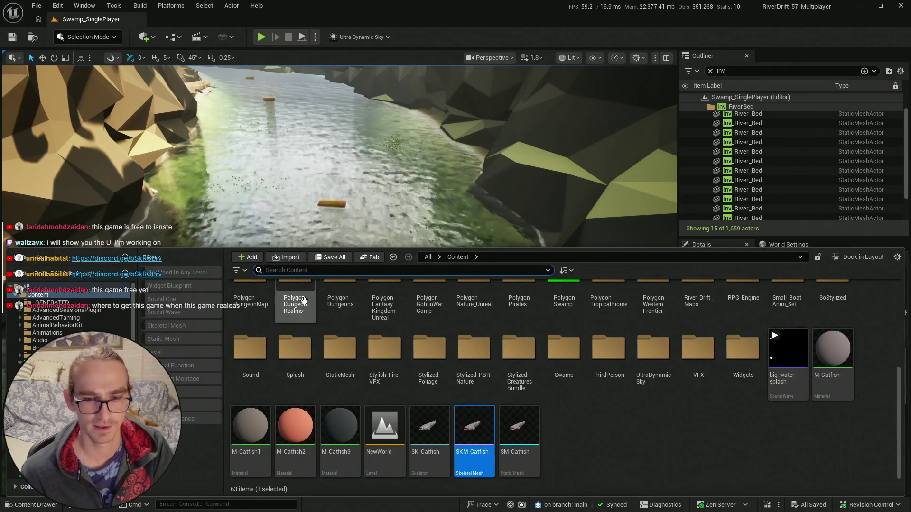
- Place a BP_Crocodile_MultiPlayer in the river and tilt it slightly
key(f)
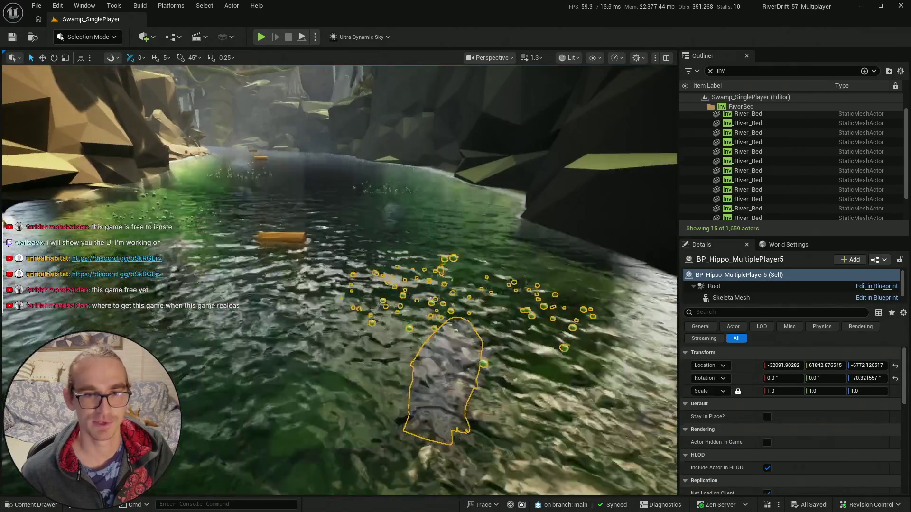
key(ctrl+space)
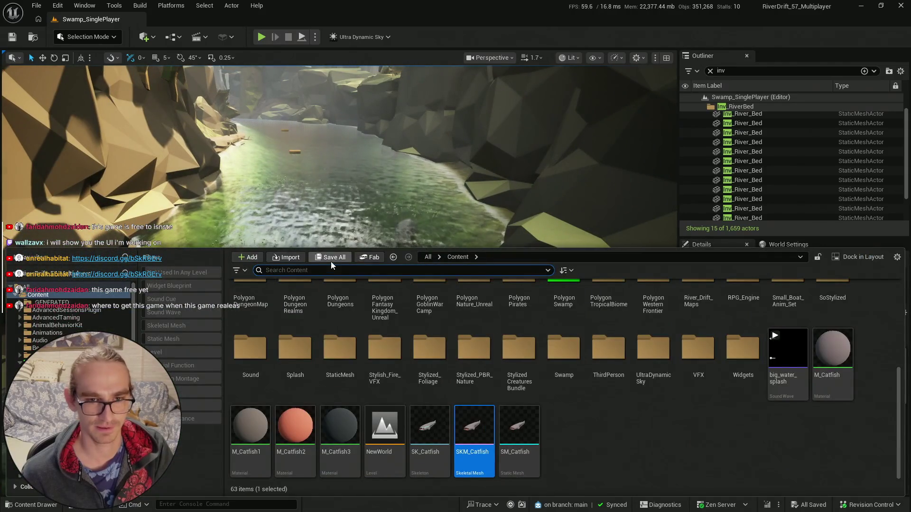
key(ctrl+space)
key(ctrl+b)
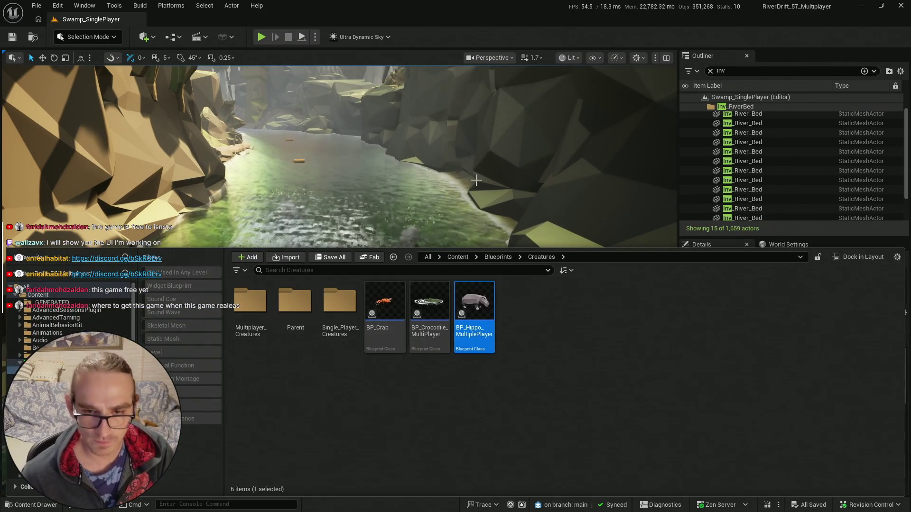
key(ctrl+space)
scroll(420, 242, up, 2)
key(w)
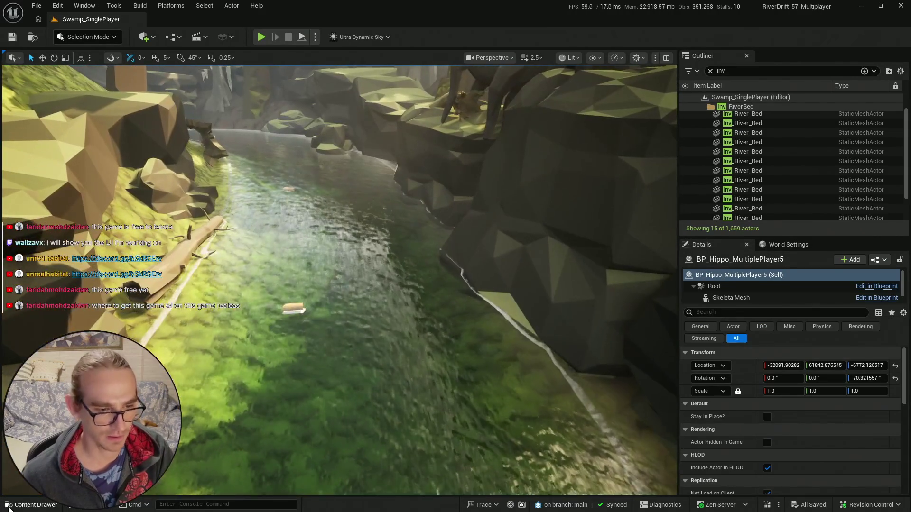
key(ctrl+space)
click(422, 114)
drag(384, 234, 385, 246)
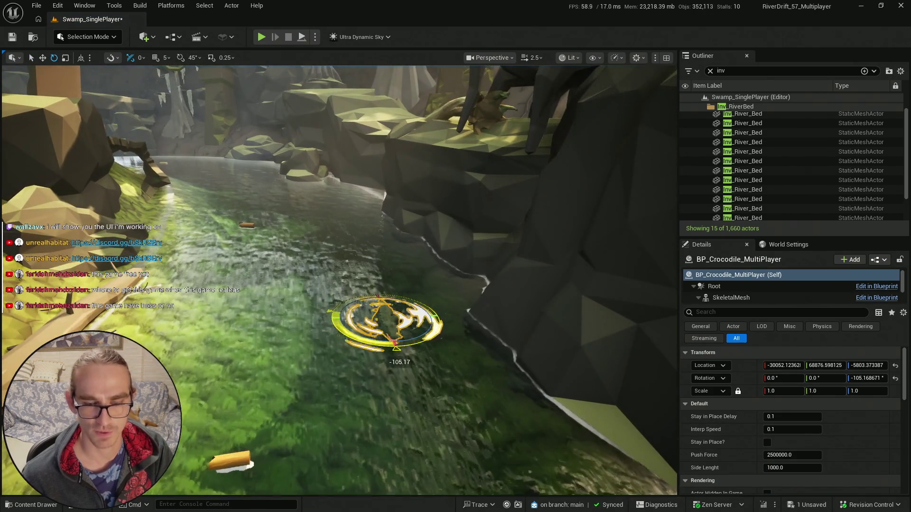
scroll(340, 280, down, 3)
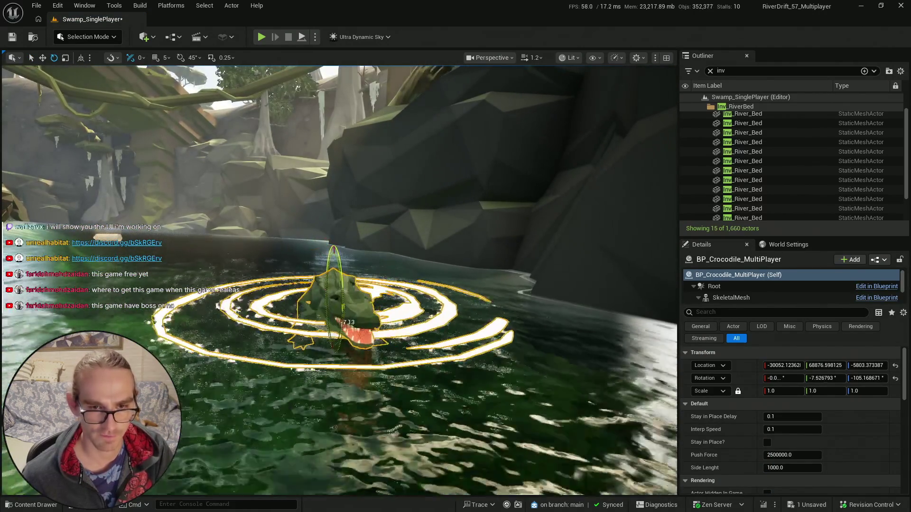
drag(335, 303, 334, 284)
- Reposition the multiplayer crocodile, then delete it from the river
key(w)
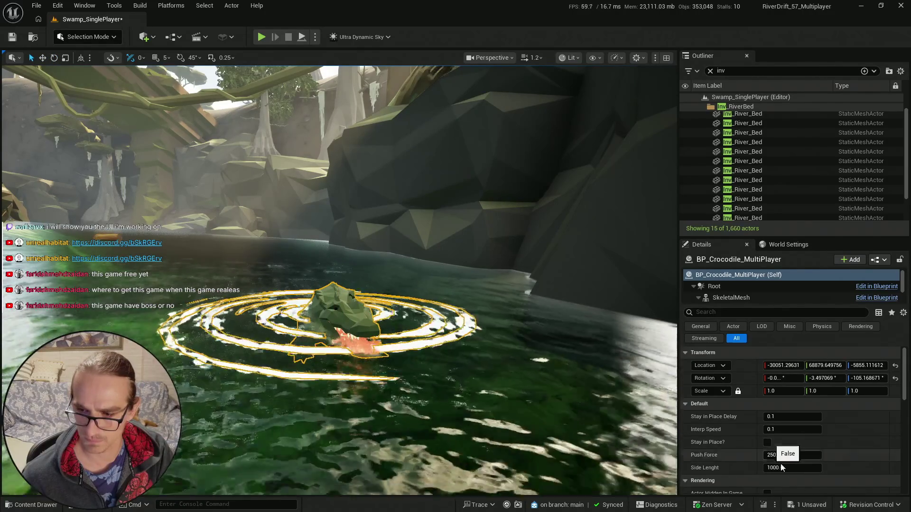
scroll(770, 443, down, 1)
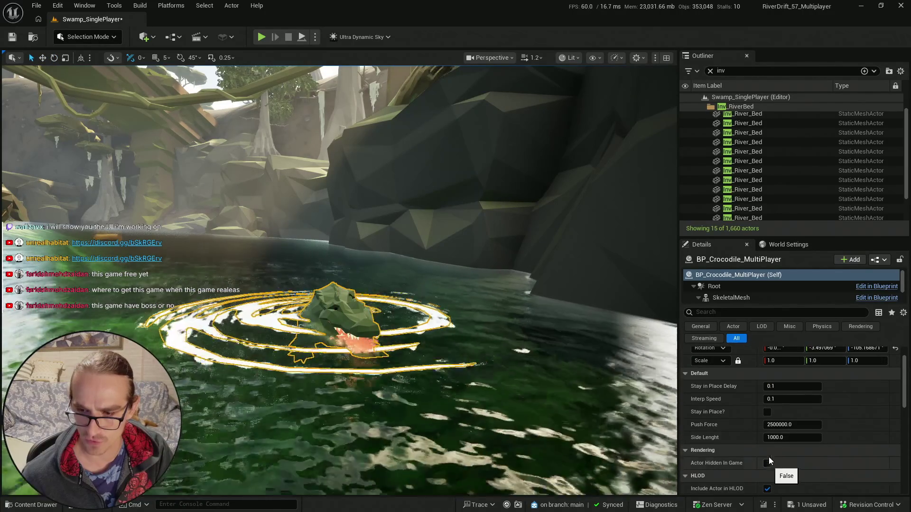
scroll(796, 404, down, 3)
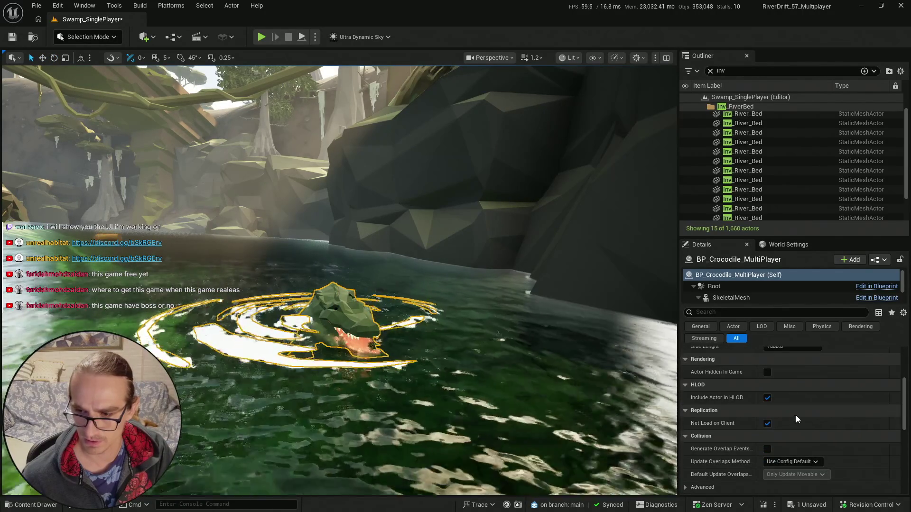
scroll(781, 421, up, 2)
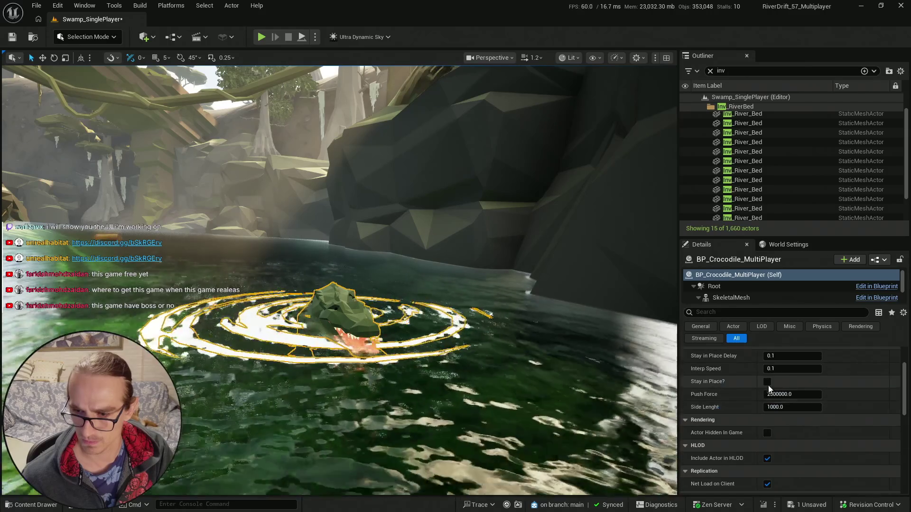
scroll(792, 394, up, 2)
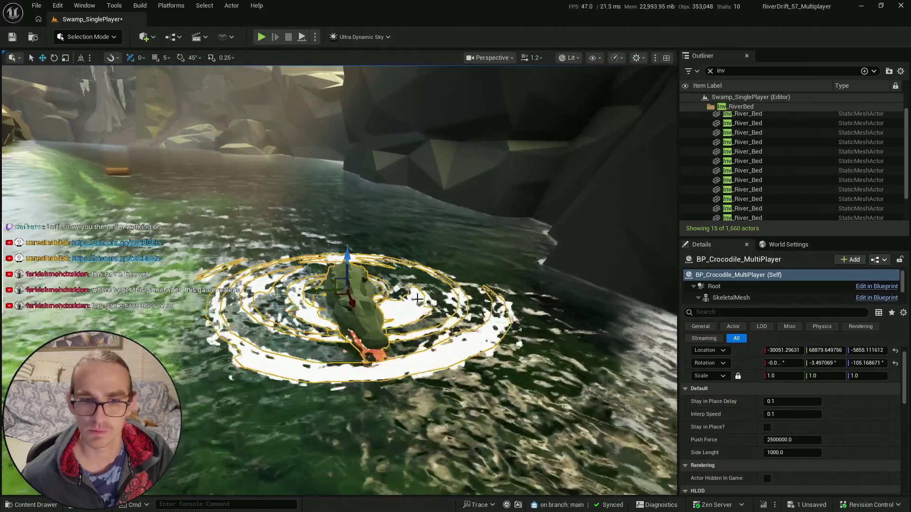
key(ctrl+b)
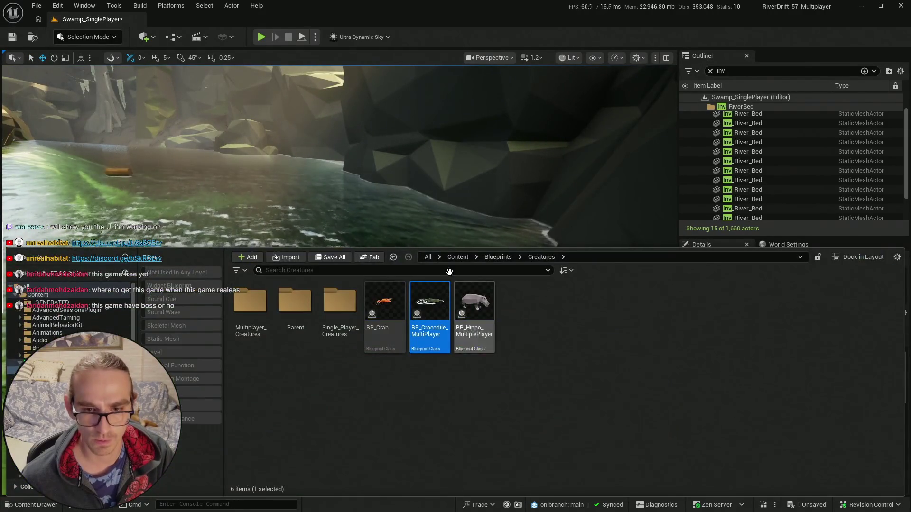
key(f)
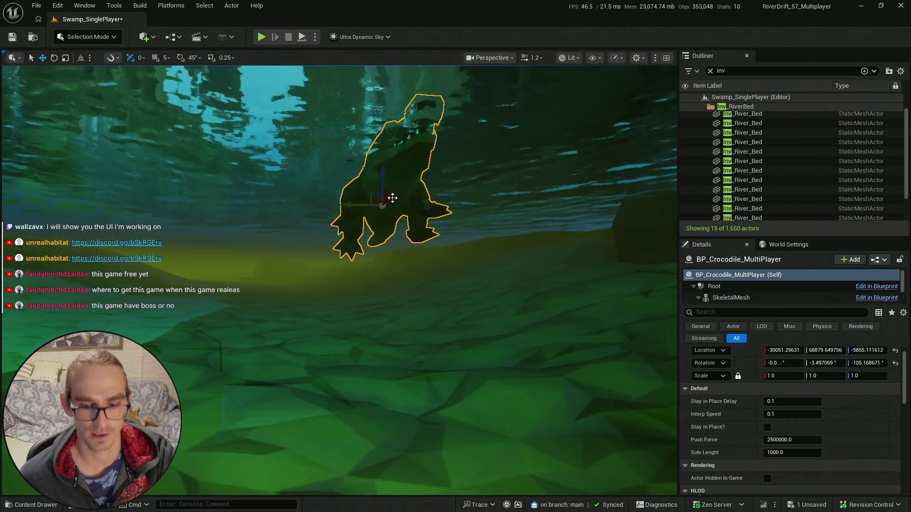
key(Delete)
- Place BP_Crocodile_SinglePlayer from Single_Player_Creatures into the river, rotated to about -101.7° yaw
key(ctrl+space)
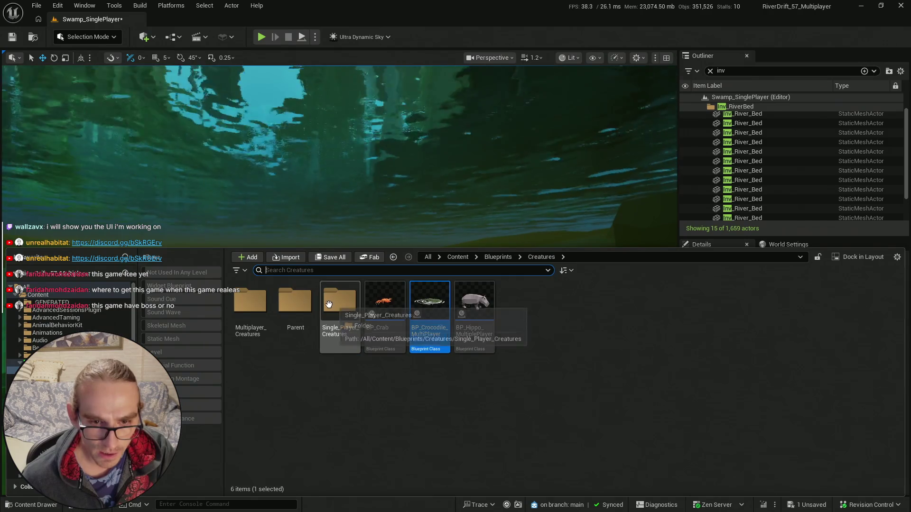
double_click(331, 303)
key(ctrl+space)
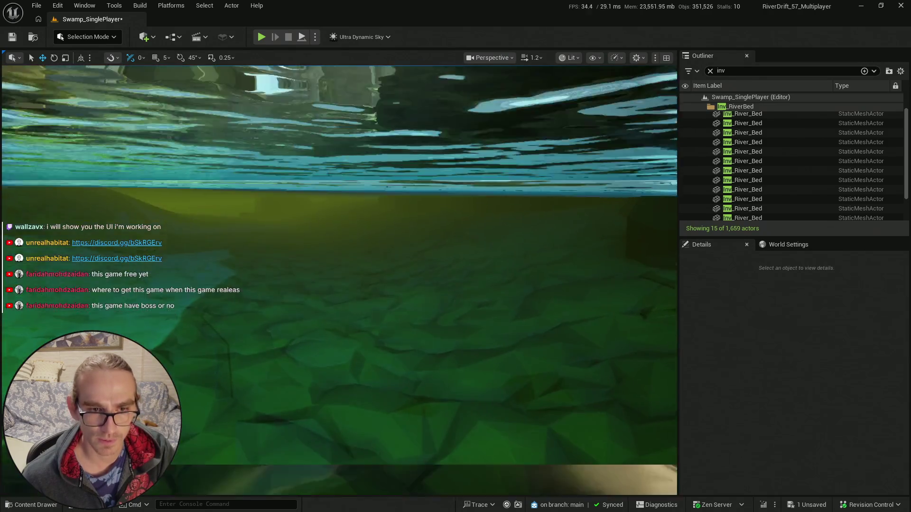
key(ctrl+space)
click(343, 175)
mouse_move(343, 175)
mouse_down()
mouse_move(377, 305)
mouse_move(398, 292)
mouse_move(384, 296)
mouse_up()
key(e)
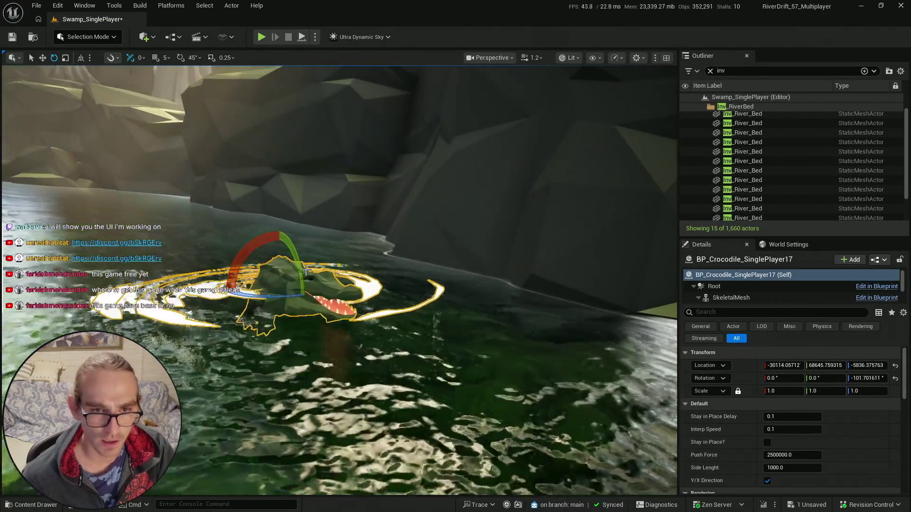
drag(299, 265, 314, 311)
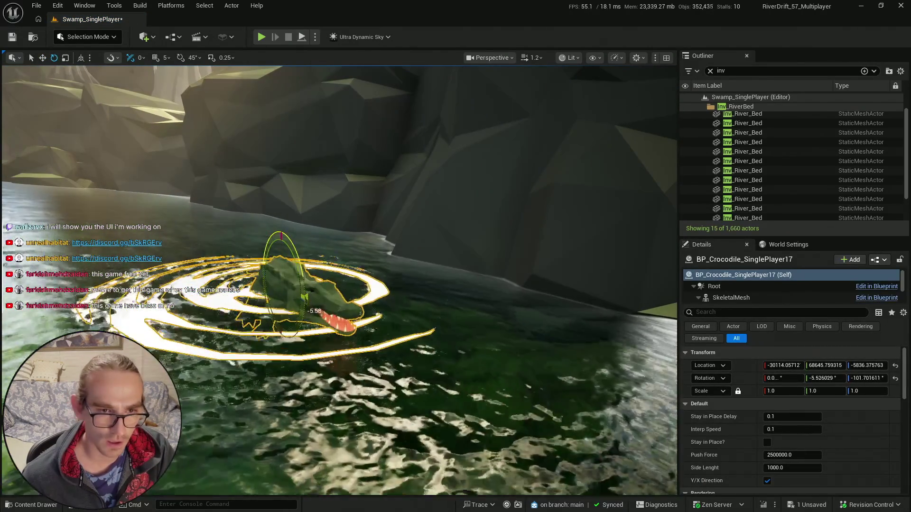
- Turn off the crocodile's Y/X Direction and start a play test
key(q)
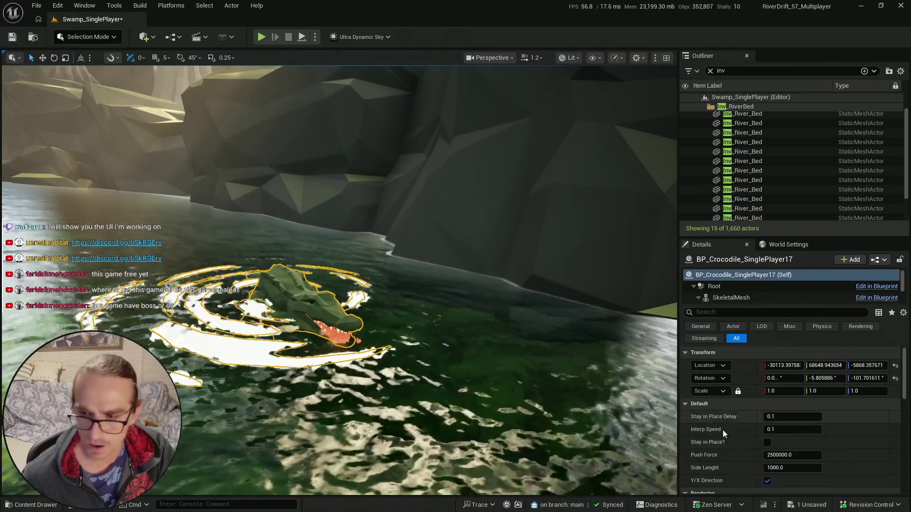
scroll(749, 422, down, 2)
click(767, 435)
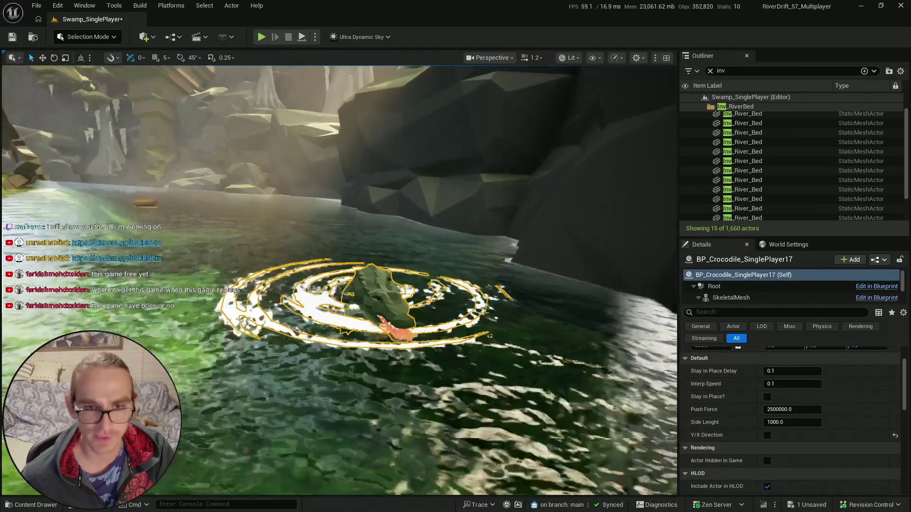
click(417, 189)
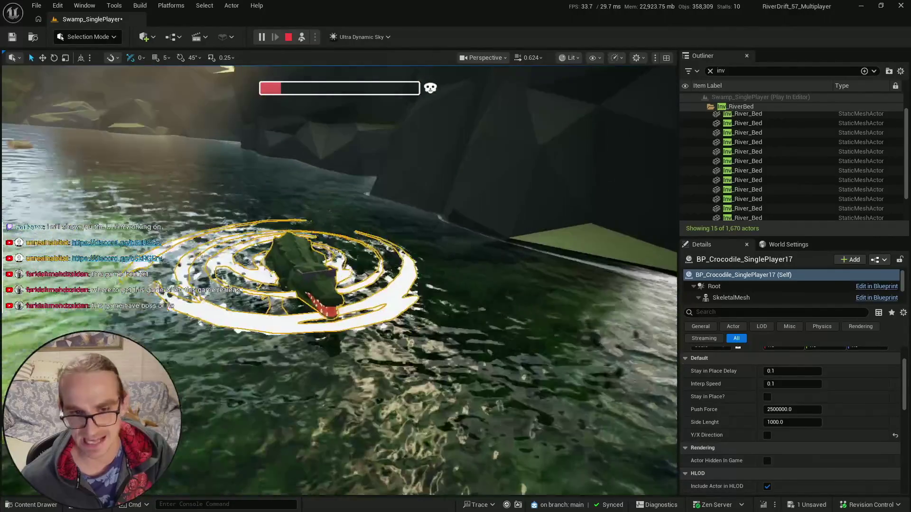
- Stop the play test, select the underwater hippo, and clear the 'inv' Outliner filter
key(Escape)
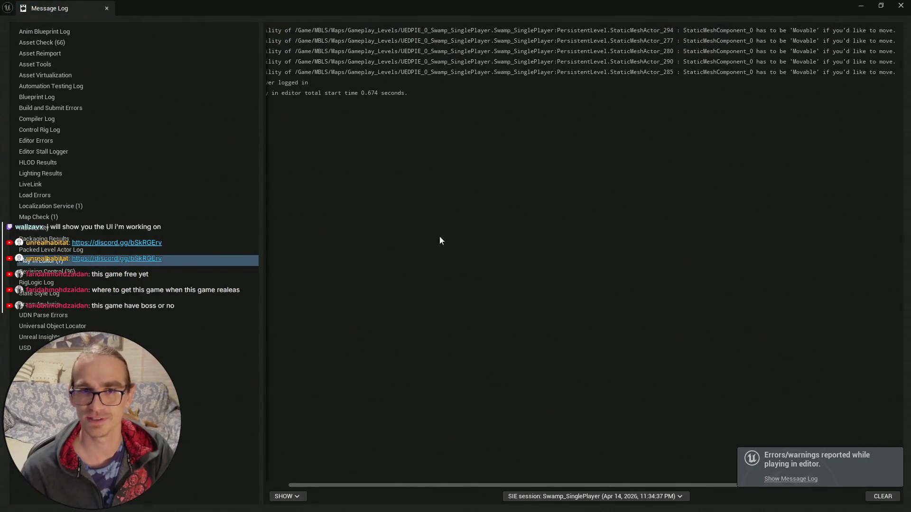
scroll(498, 226, down, 2)
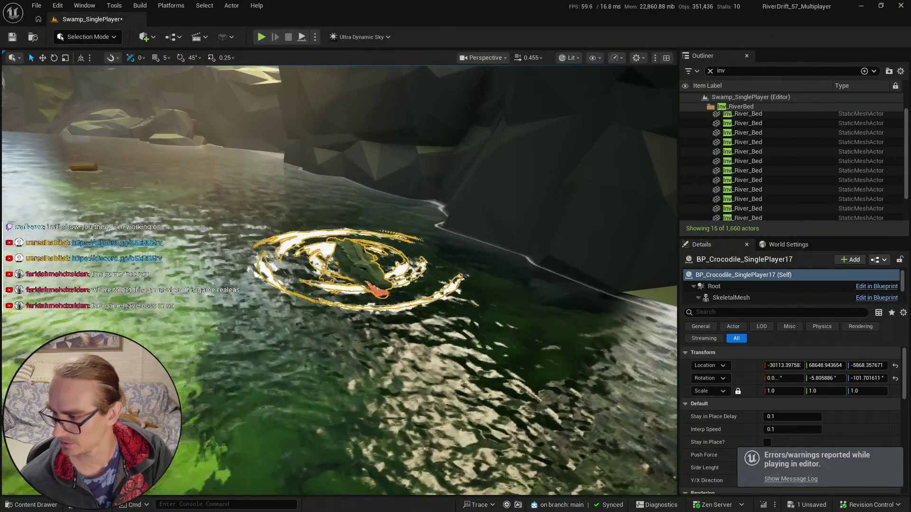
scroll(339, 280, up, 2)
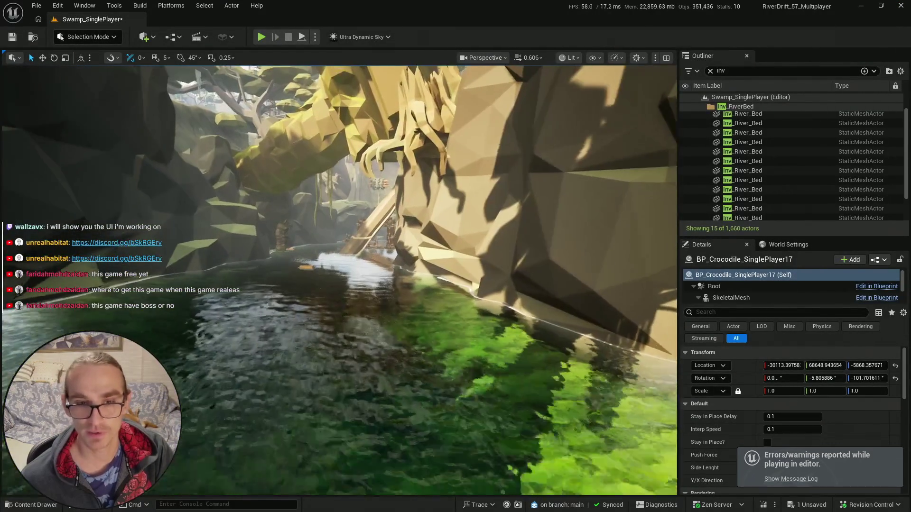
scroll(339, 280, up, 2)
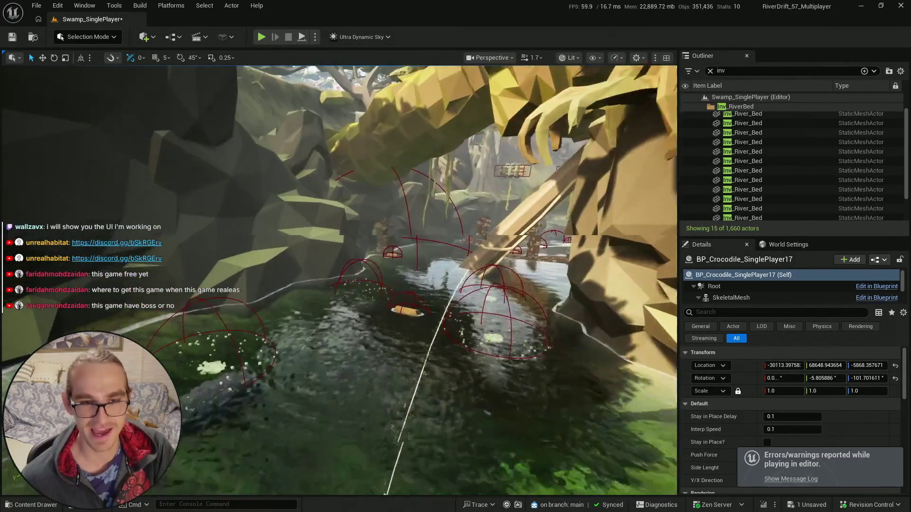
scroll(511, 318, down, 4)
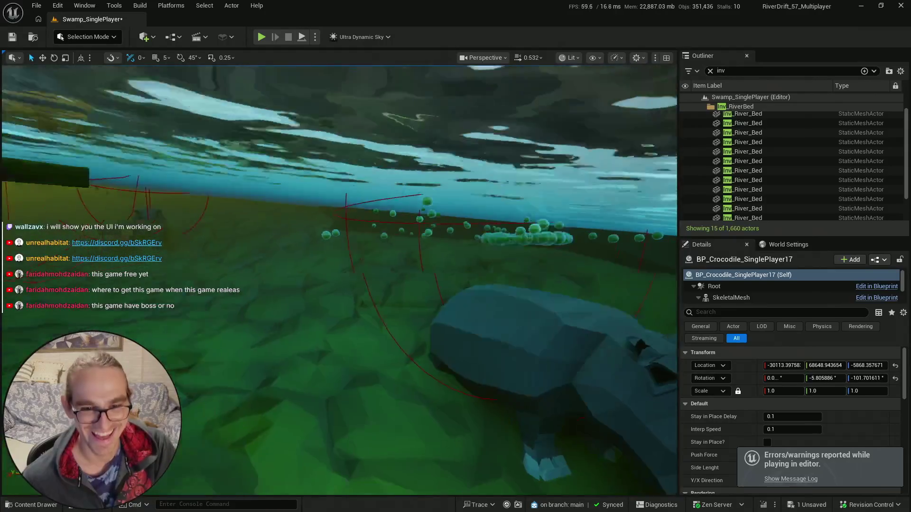
click(512, 319)
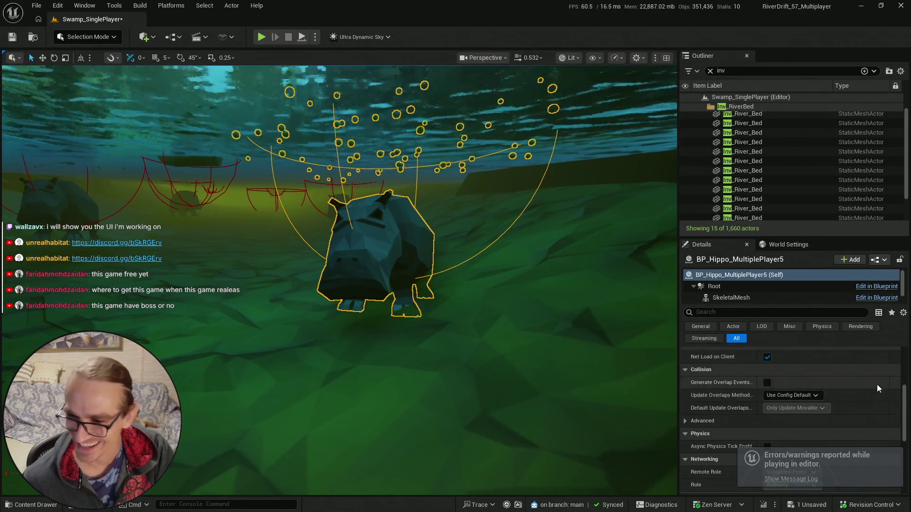
click(710, 70)
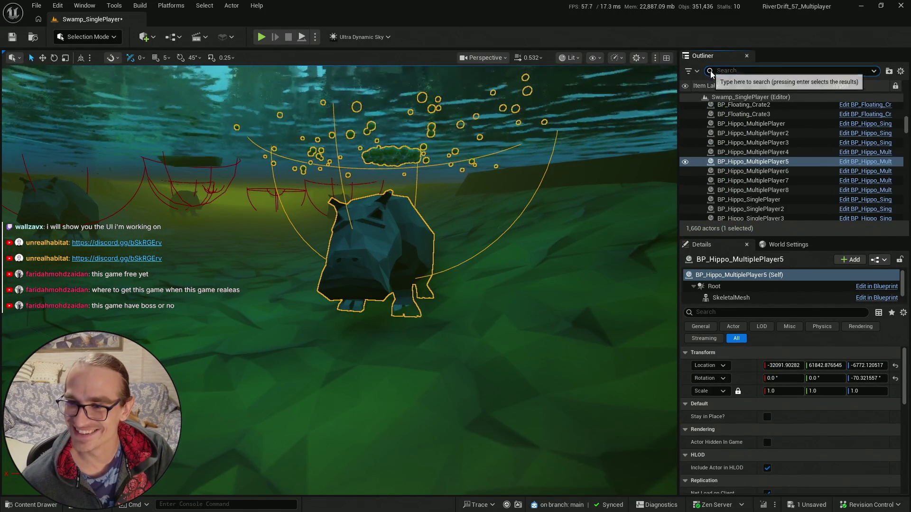
scroll(624, 174, down, 10)
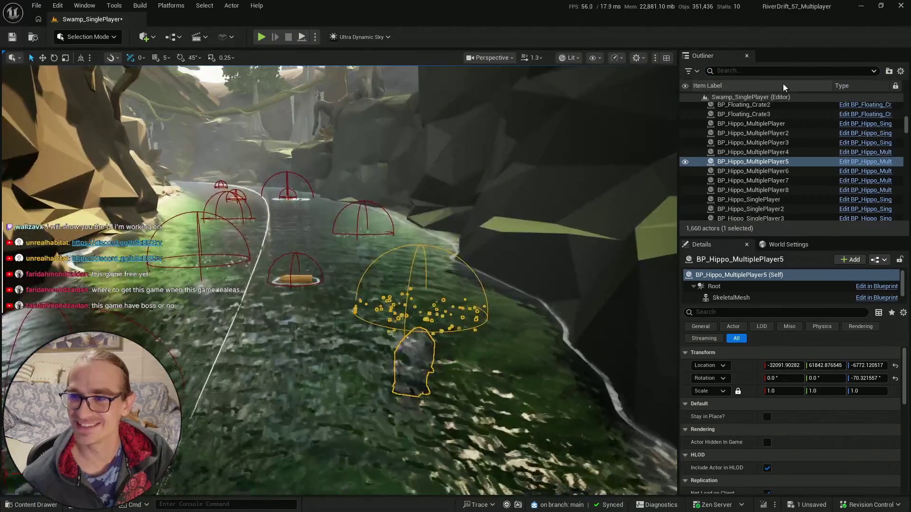
- Filter the Outliner for 'hippo' and select all 42 hippo actors
click(727, 70)
text(hippo)
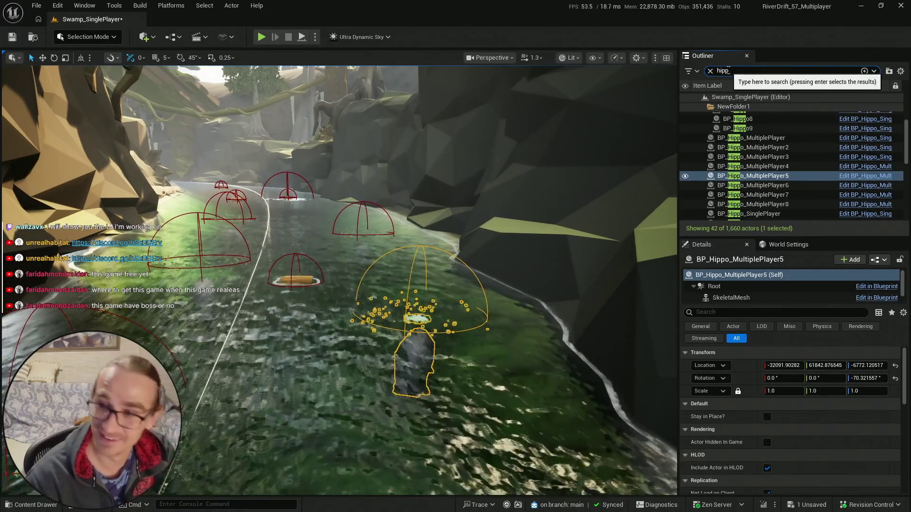
scroll(780, 190, down, 8)
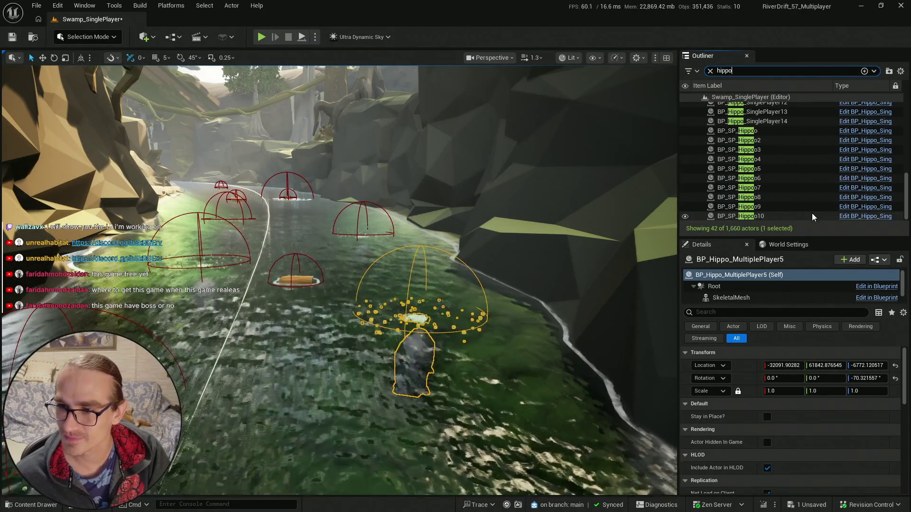
key(ctrl+a)
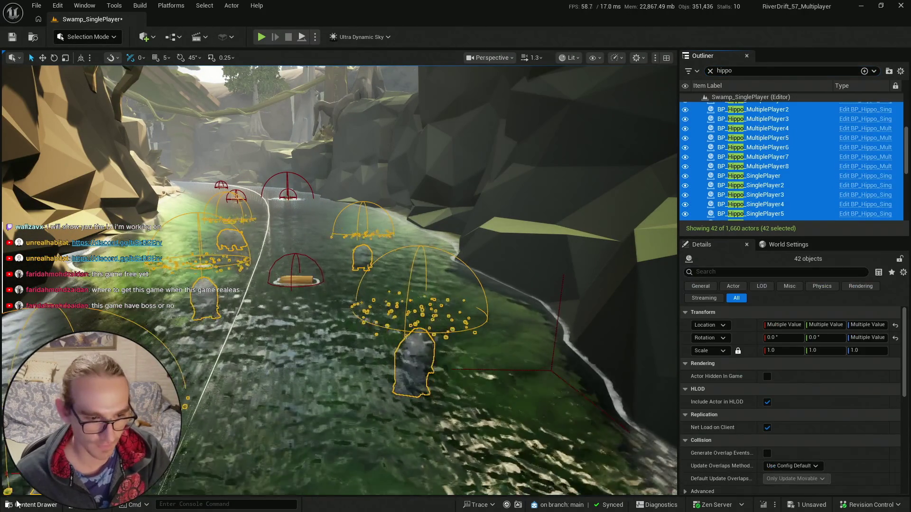
- Replace the 42 selected hippos with the BP_Hippo_SinglePlayer blueprint
key(ctrl+space)
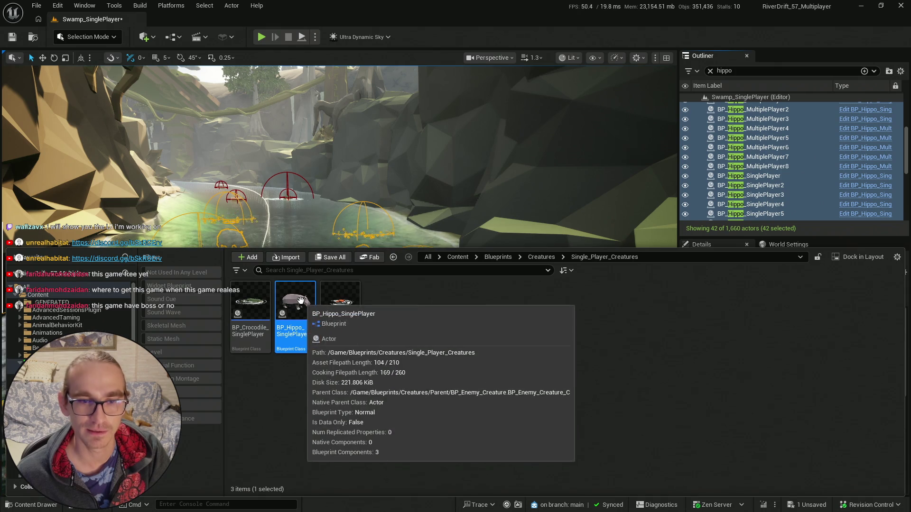
right_click(298, 307)
mouse_move(414, 340)
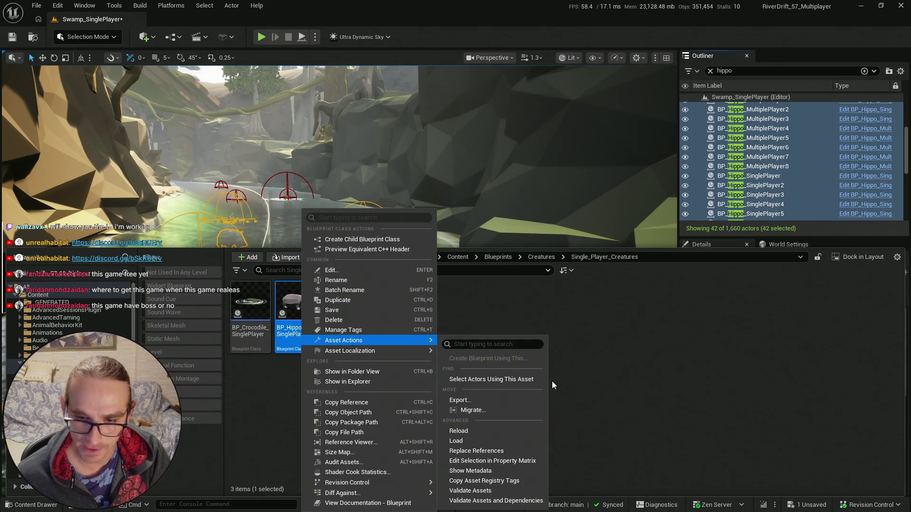
key(Escape)
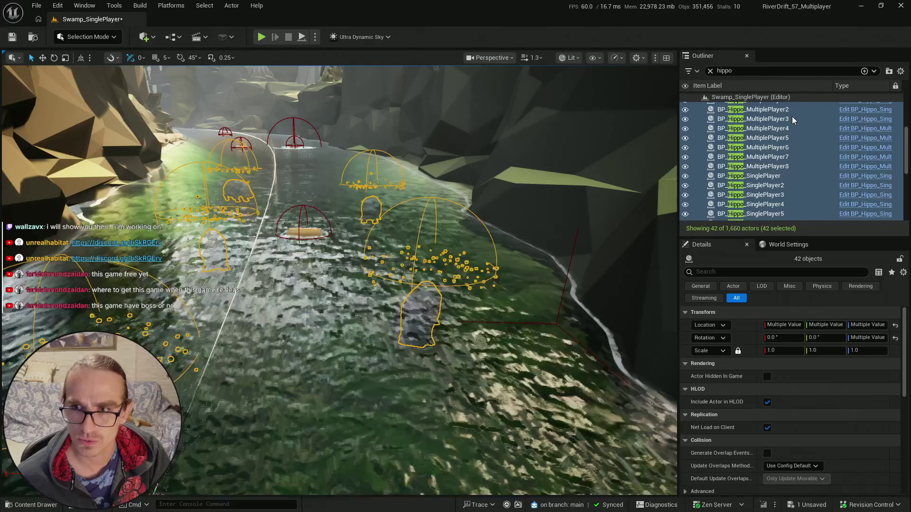
right_click(750, 110)
mouse_move(807, 203)
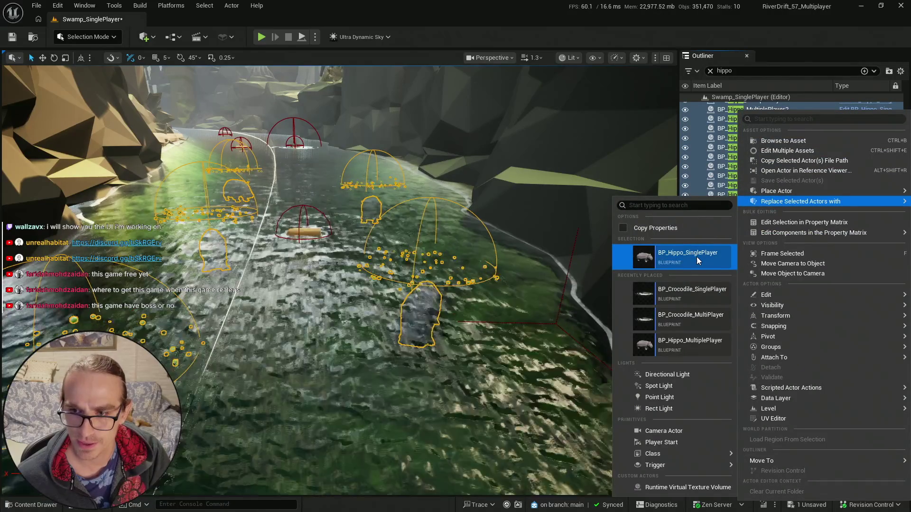
click(394, 257)
- Fly underwater to a hippo and select it to confirm its blueprint type
drag(393, 256, 394, 256)
key(Escape)
drag(429, 230, 429, 230)
click(429, 230)
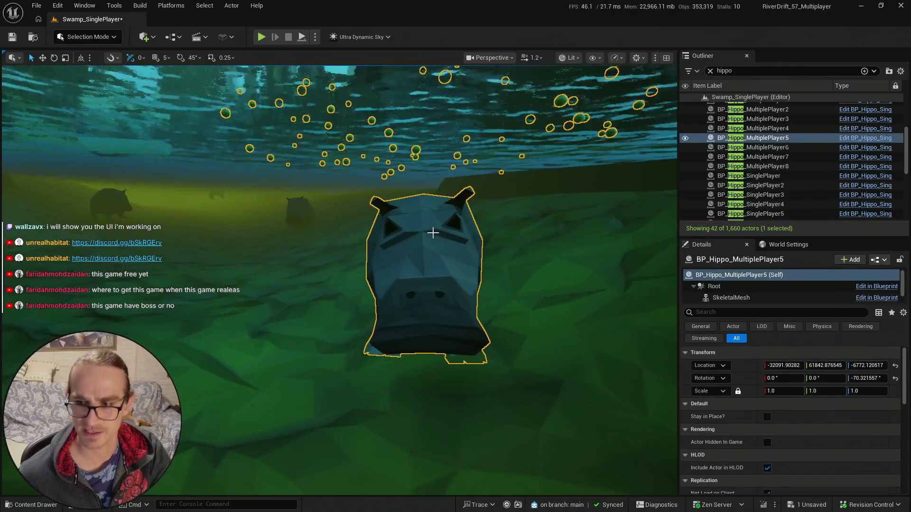
- Enable Y/X Direction on a crocodile in the river
key(Escape)
drag(433, 211, 433, 212)
scroll(433, 211, up, 2)
click(360, 252)
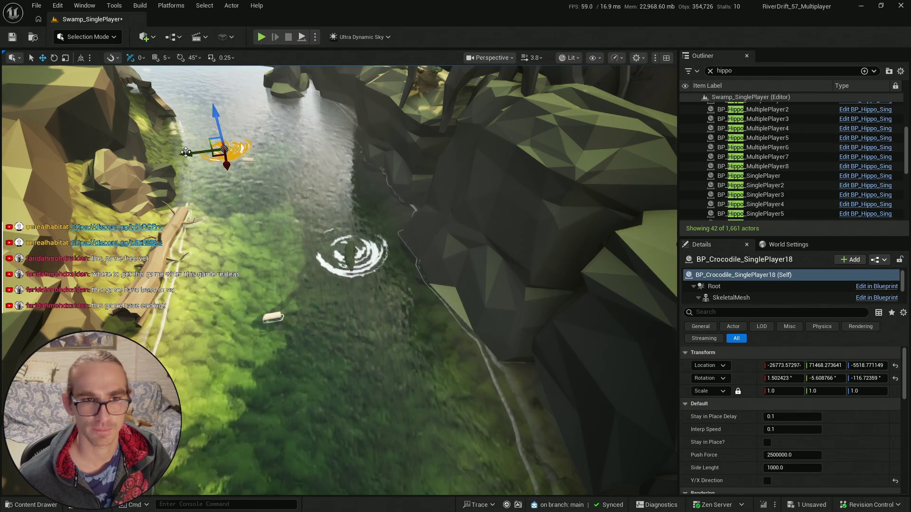
scroll(778, 468, down, 1)
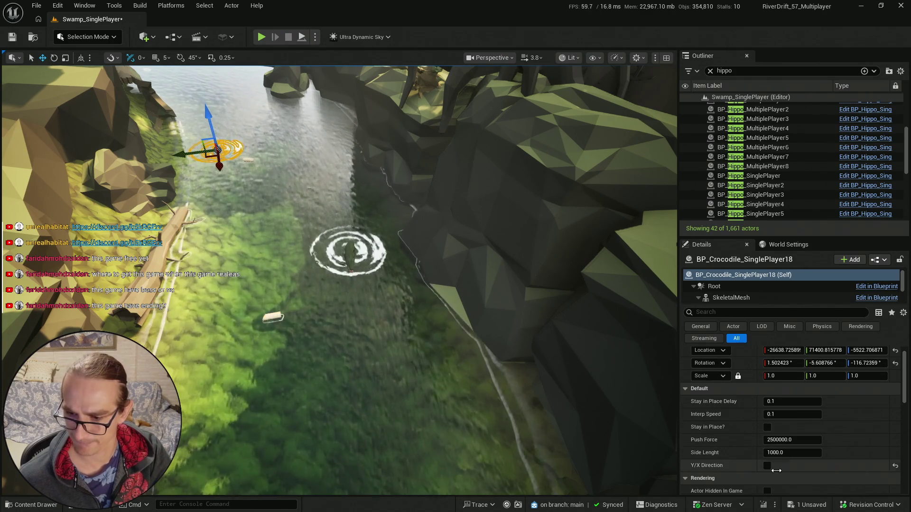
click(767, 466)
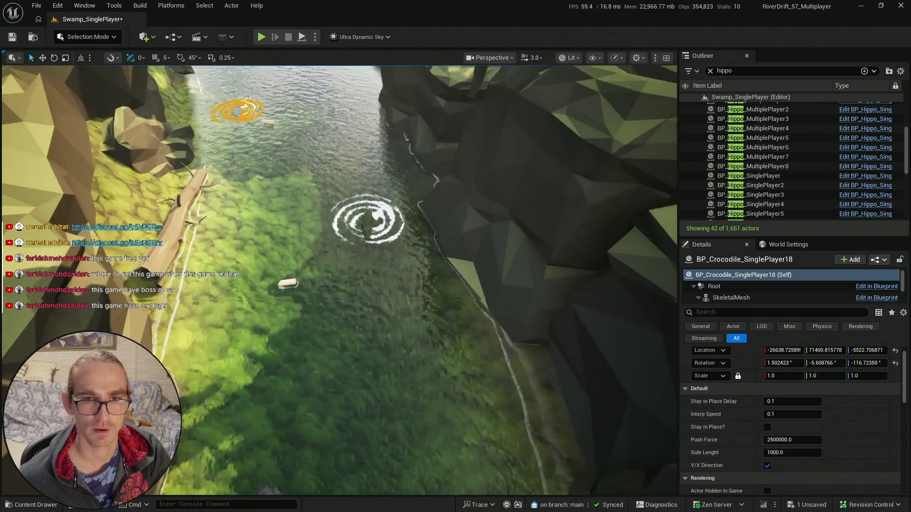
click(341, 252)
- Select another crocodile and drag it upward with the move gizmo
mouse_move(357, 247)
mouse_down()
mouse_move(350, 233)
mouse_move(357, 244)
mouse_up()
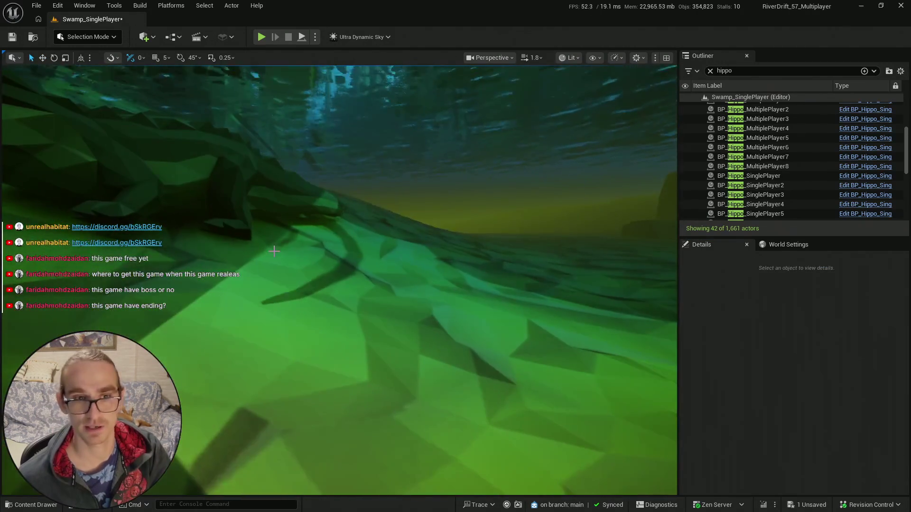
click(265, 247)
key(w)
drag(265, 214, 265, 183)
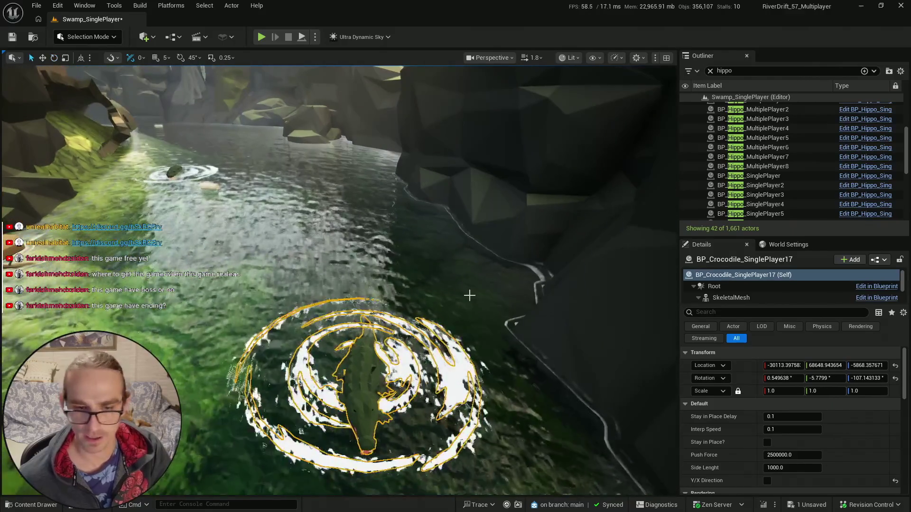
mouse_move(447, 299)
mouse_down()
mouse_move(405, 328)
mouse_move(388, 290)
mouse_up()
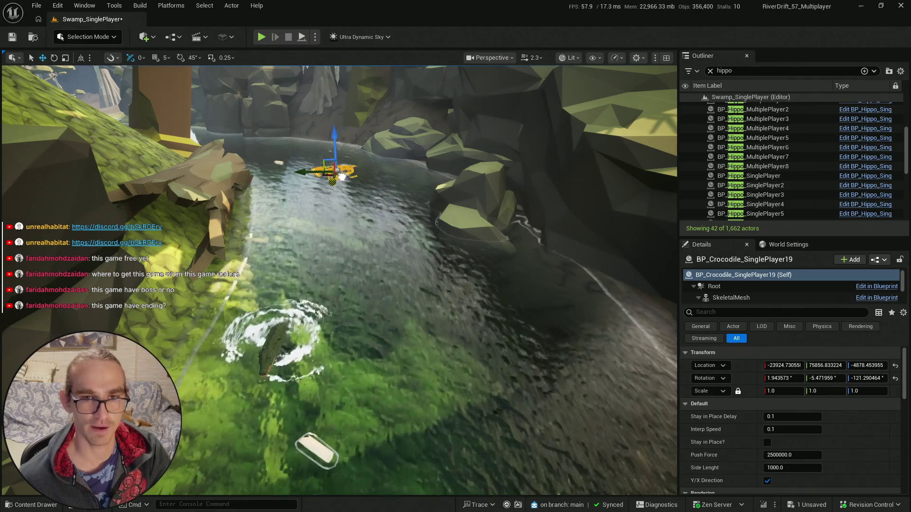
- Fly closer and select crocodile BP_Crocodile_SinglePlayer19
drag(343, 167, 428, 218)
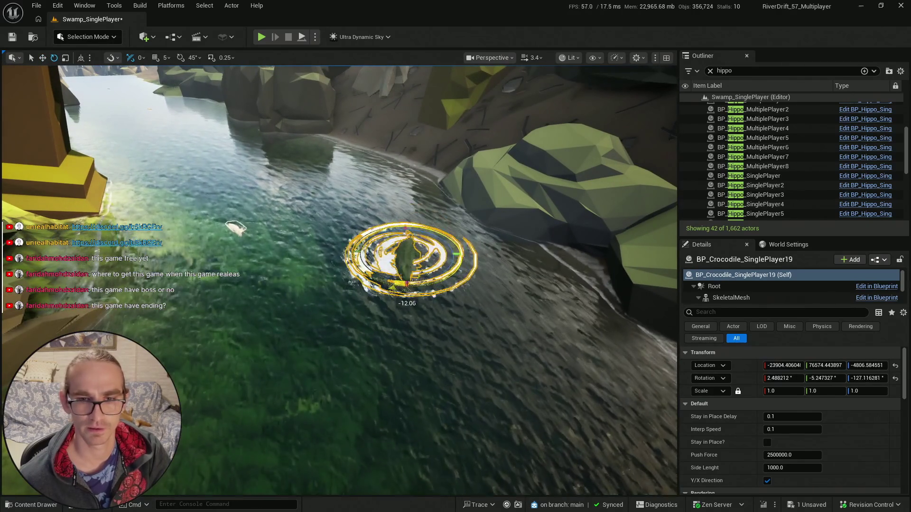
key(Escape)
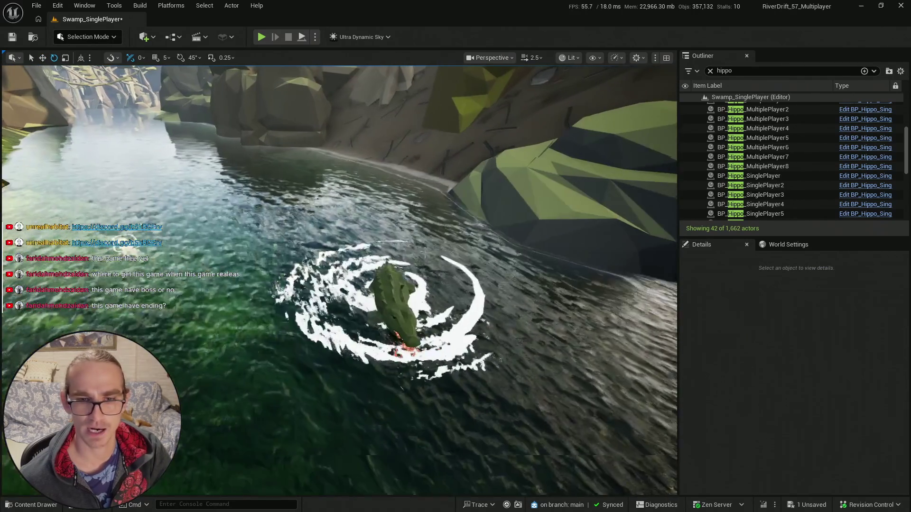
click(375, 297)
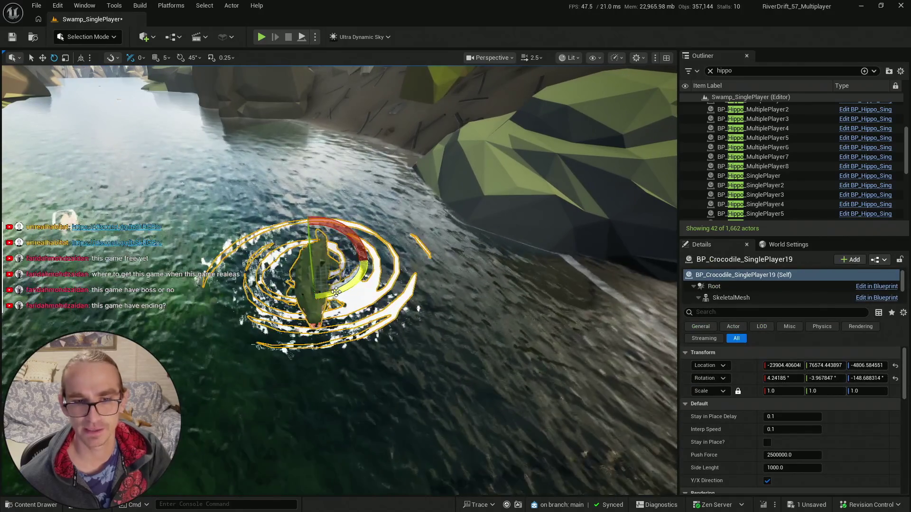
key(q)
key(Escape)
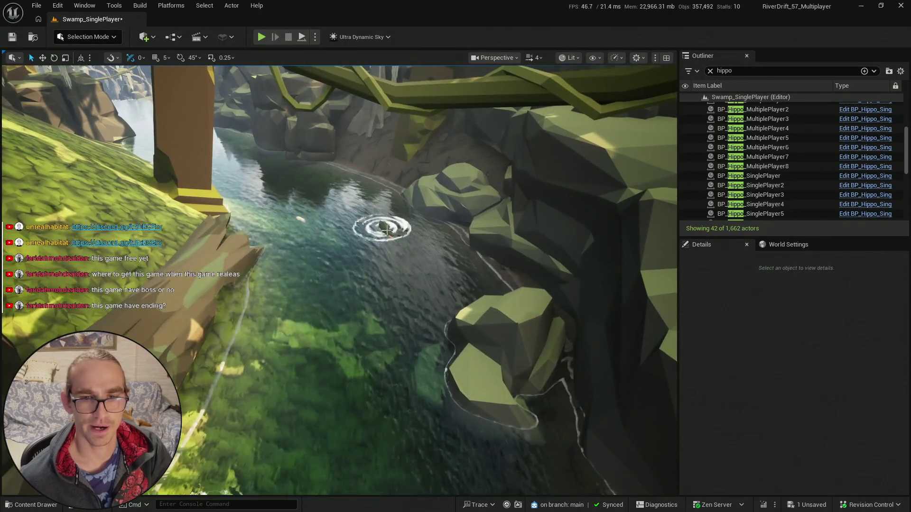
- Alt-drag BP_Crocodile_SinglePlayer19 upriver beside the pillar to create BP_Crocodile_SinglePlayer20
click(386, 229)
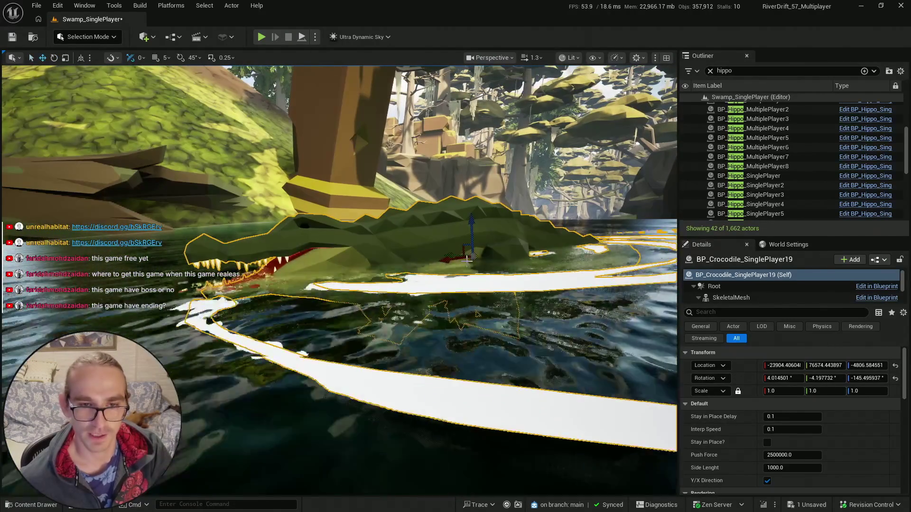
key(Escape)
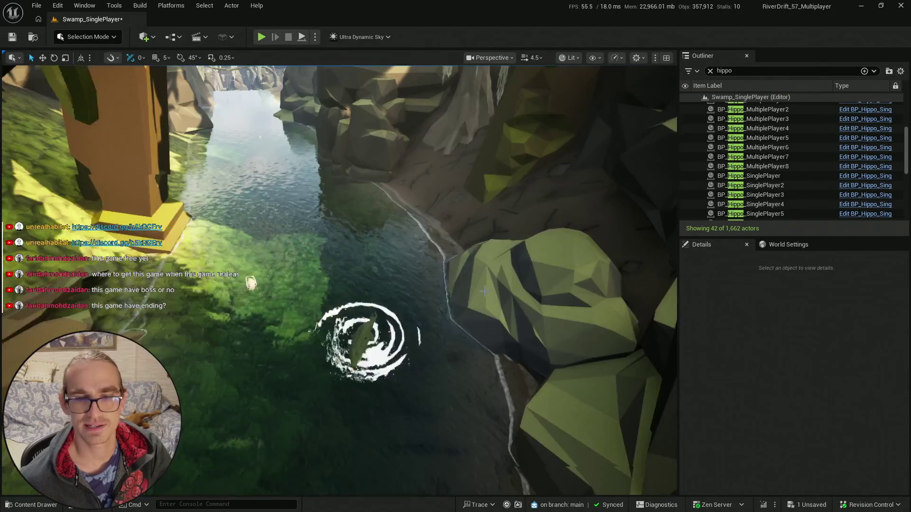
click(355, 337)
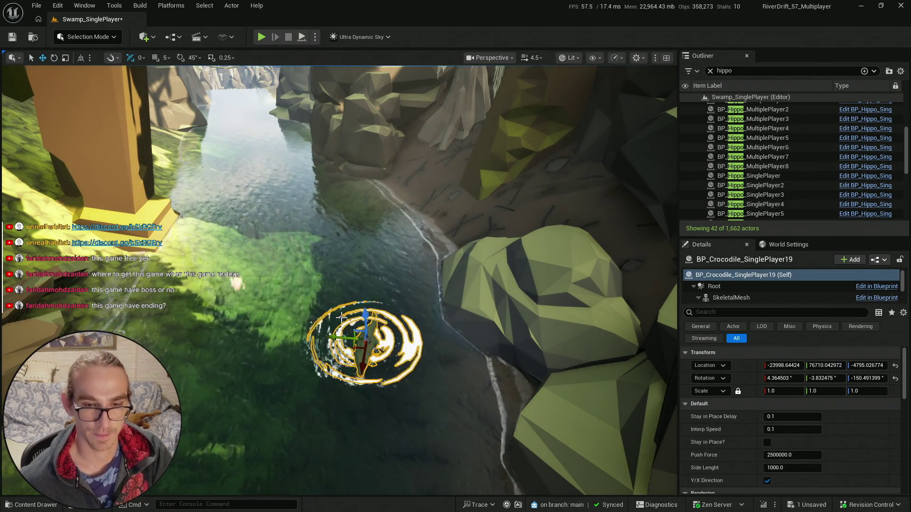
mouse_move(182, 350)
mouse_down()
mouse_move(256, 190)
mouse_move(266, 190)
mouse_move(190, 173)
mouse_move(264, 168)
mouse_up()
- Raise BP_Crocodile_SinglePlayer20, reset its rotation, and turn it to about -176° yaw
drag(278, 208, 275, 183)
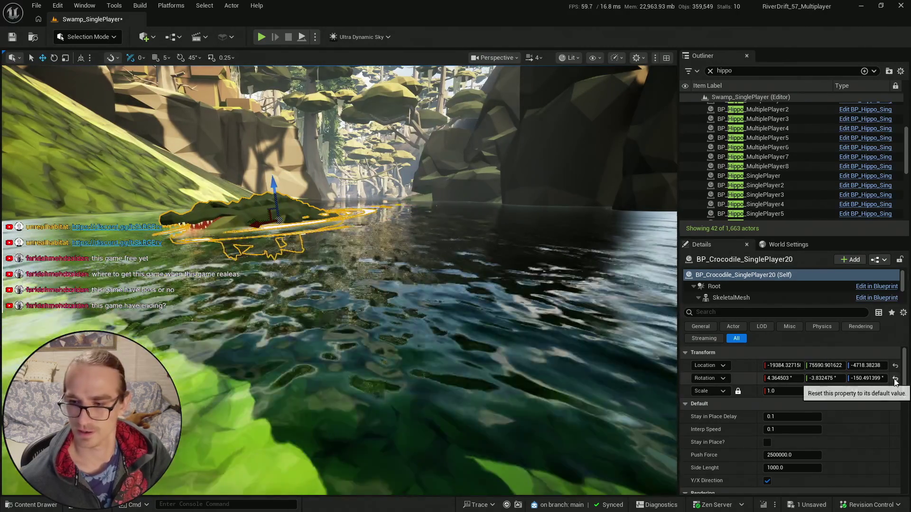
click(895, 382)
key(e)
drag(345, 347, 380, 375)
scroll(339, 280, down, 2)
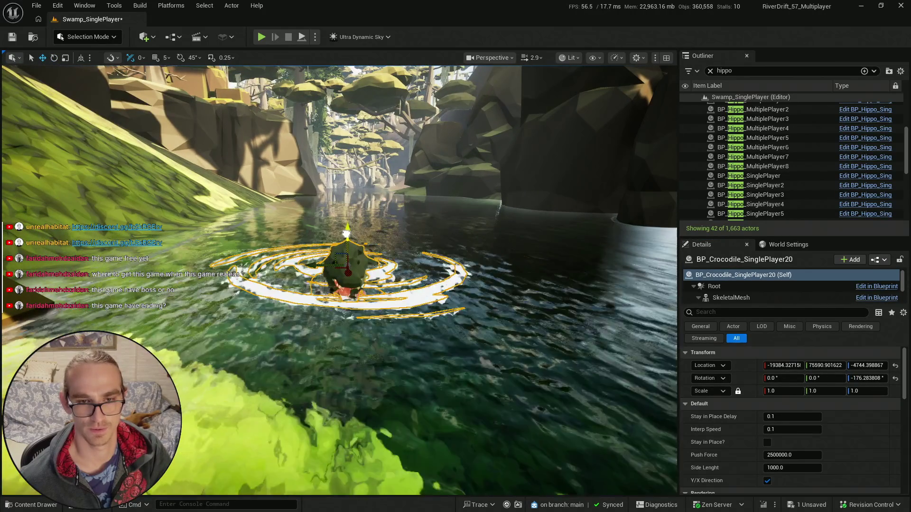
scroll(347, 228, up, 3)
scroll(340, 279, up, 3)
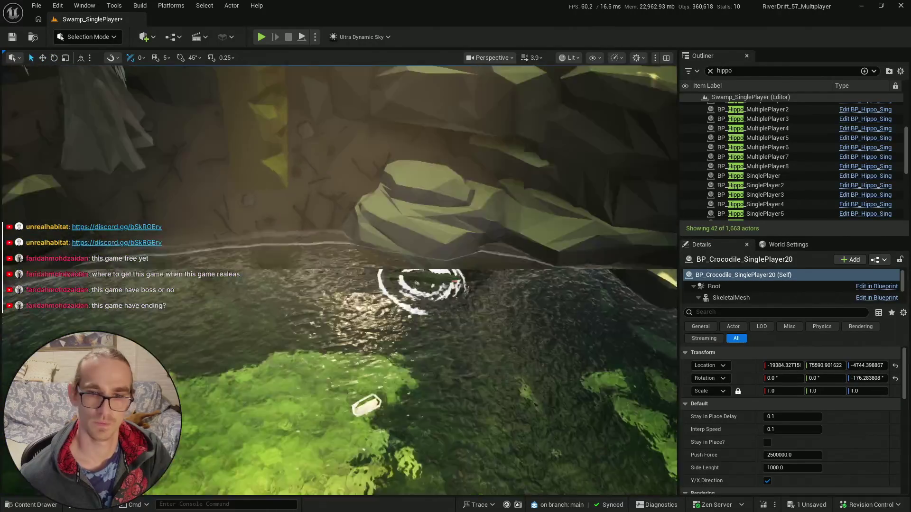
scroll(352, 278, up, 1)
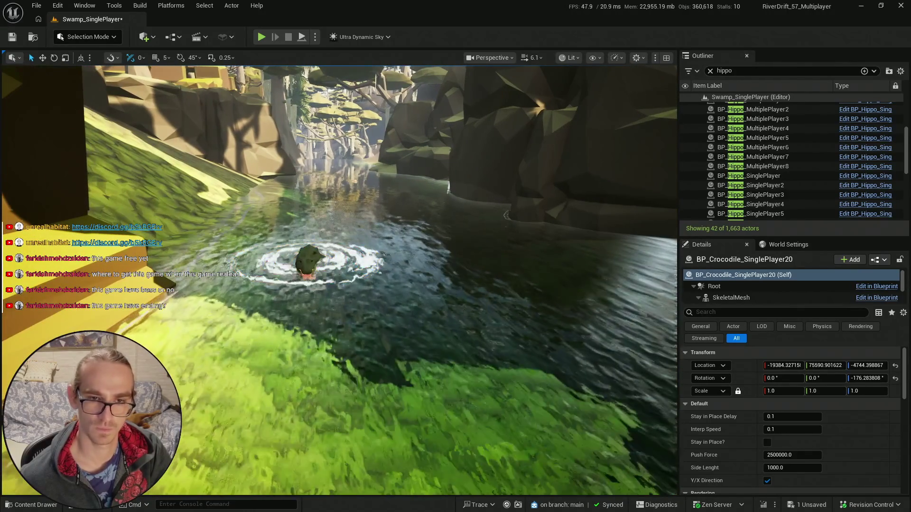
scroll(813, 437, down, 3)
click(396, 309)
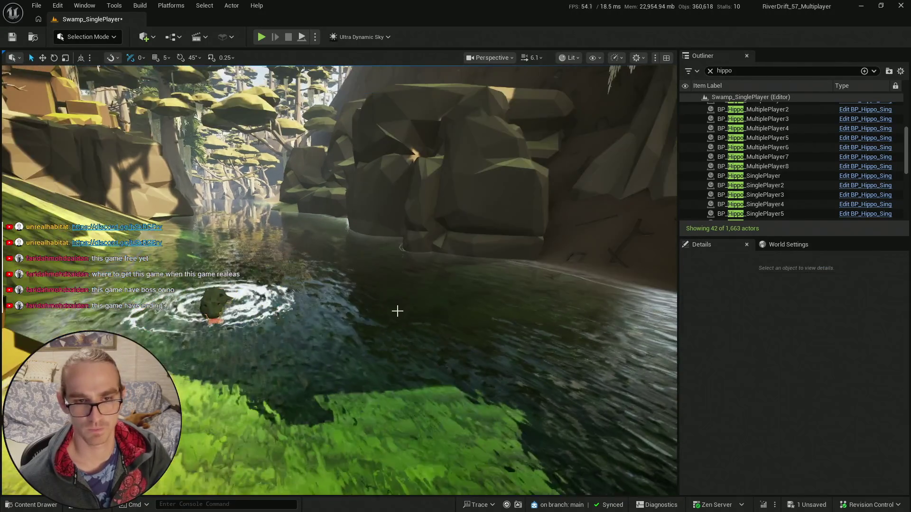
scroll(339, 280, down, 2)
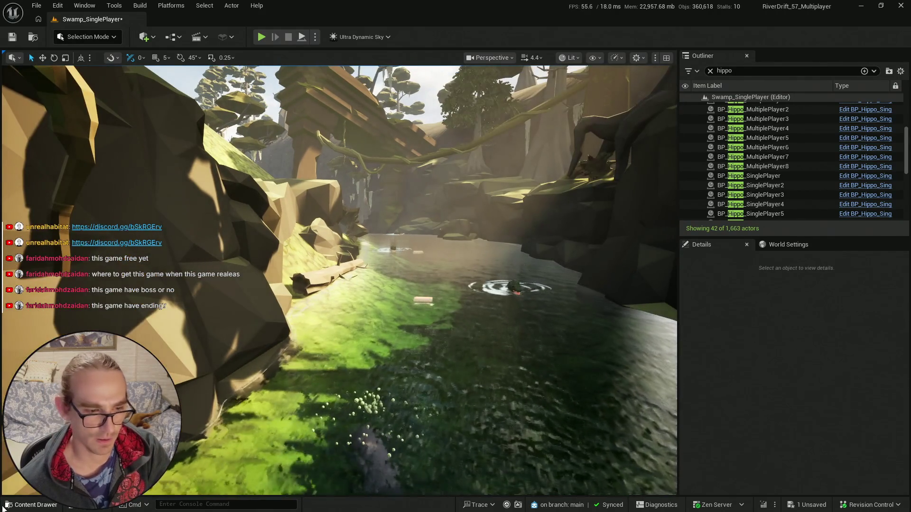
- Save all changes, including the Swamp_SinglePlayer level
click(7, 504)
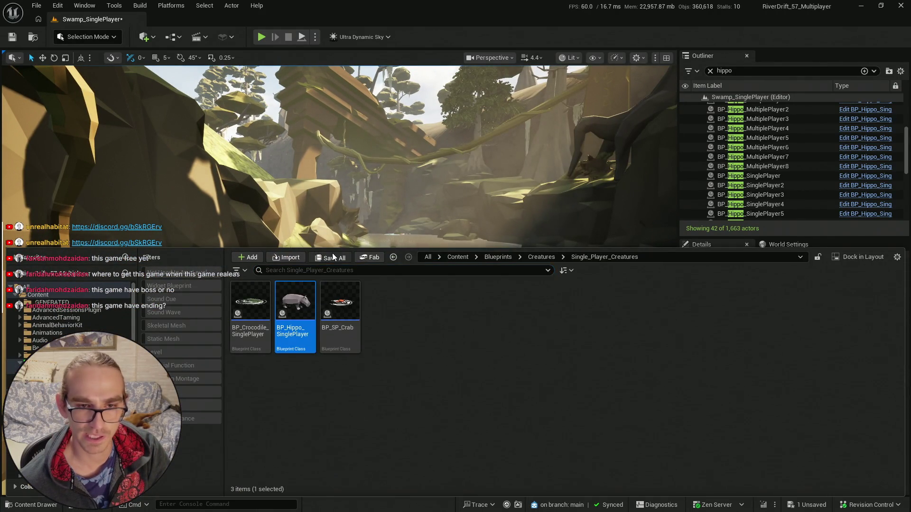
click(333, 257)
click(532, 369)
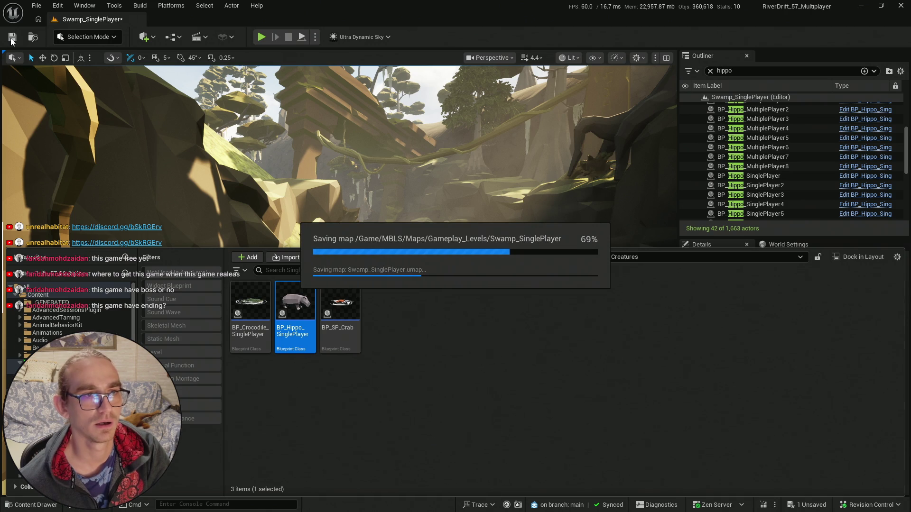
- Fly along the river toward the rock wall and briefly toggle the Content Drawer
mouse_move(388, 230)
mouse_down()
mouse_move(522, 252)
mouse_move(429, 245)
mouse_move(414, 281)
mouse_up()
scroll(460, 249, up, 1)
scroll(441, 244, down, 1)
scroll(429, 244, down, 1)
key(ctrl+space)
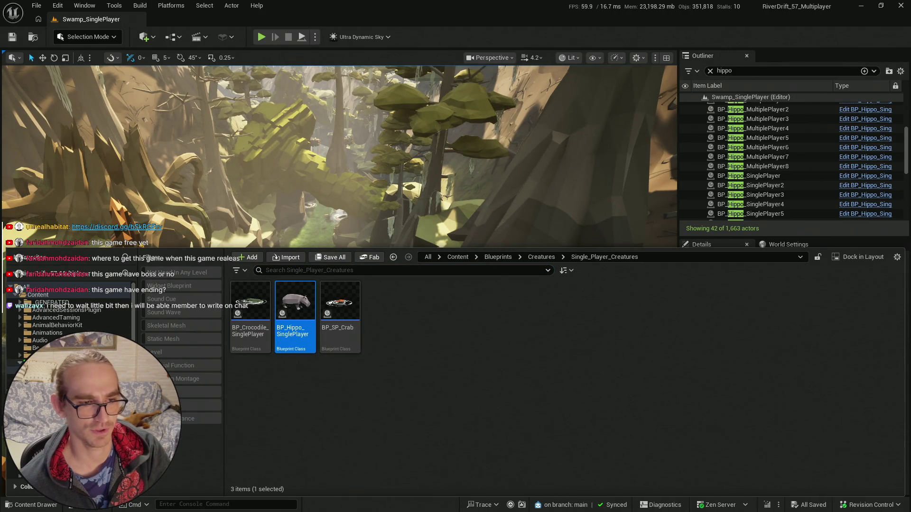
key(ctrl+space)
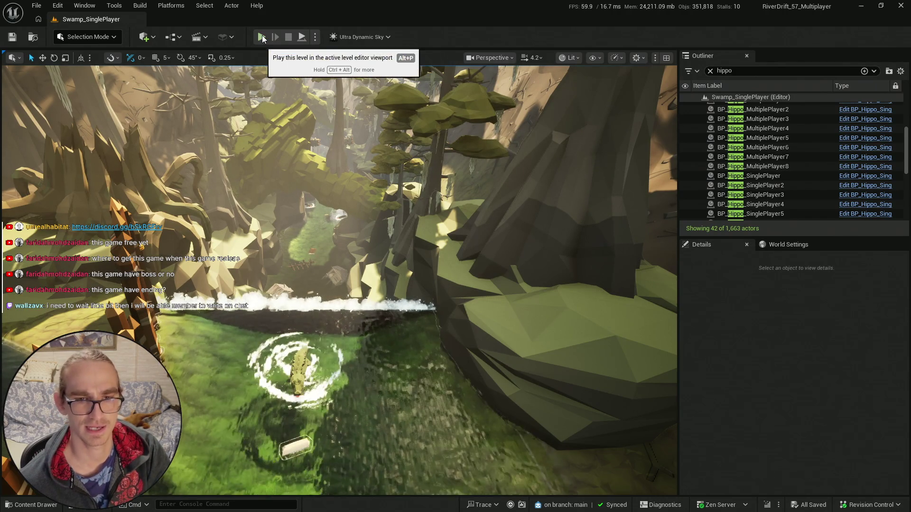
- Play-test the swamp level fullscreen, then return to the editor layout
key(alt+p)
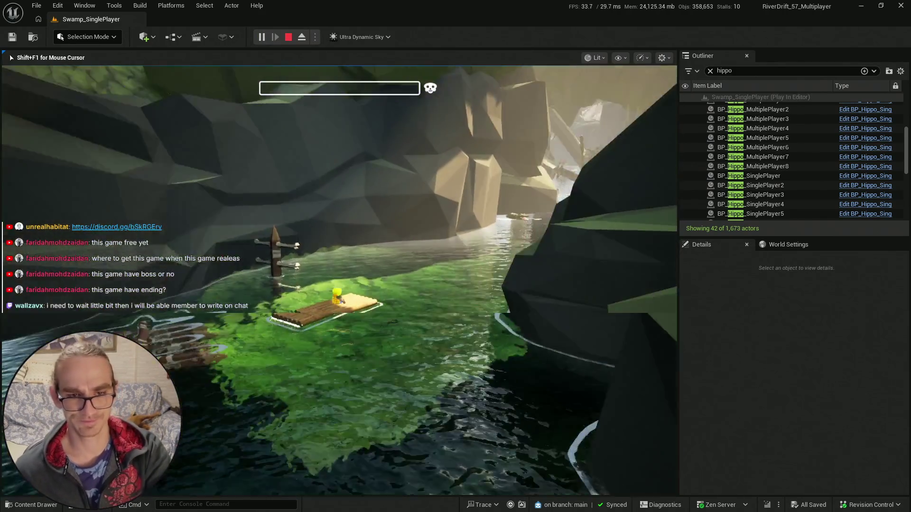
key(F11)
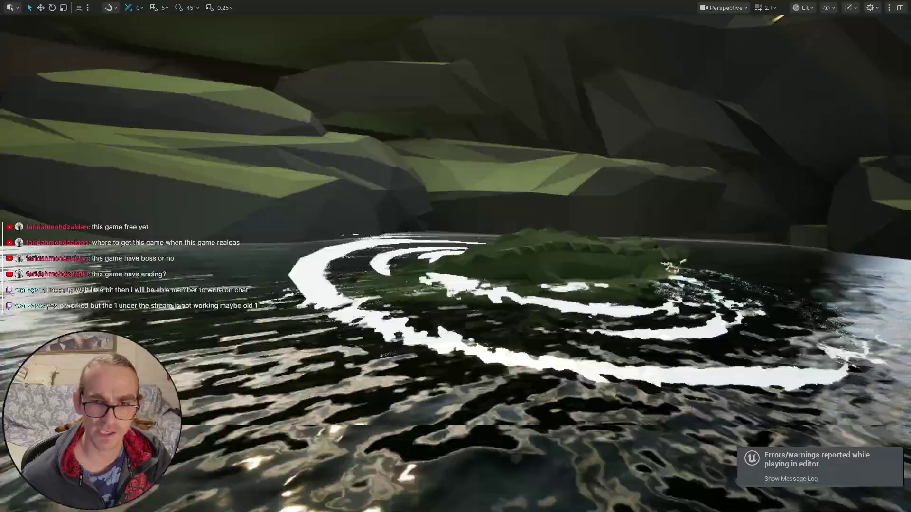
key(F11)
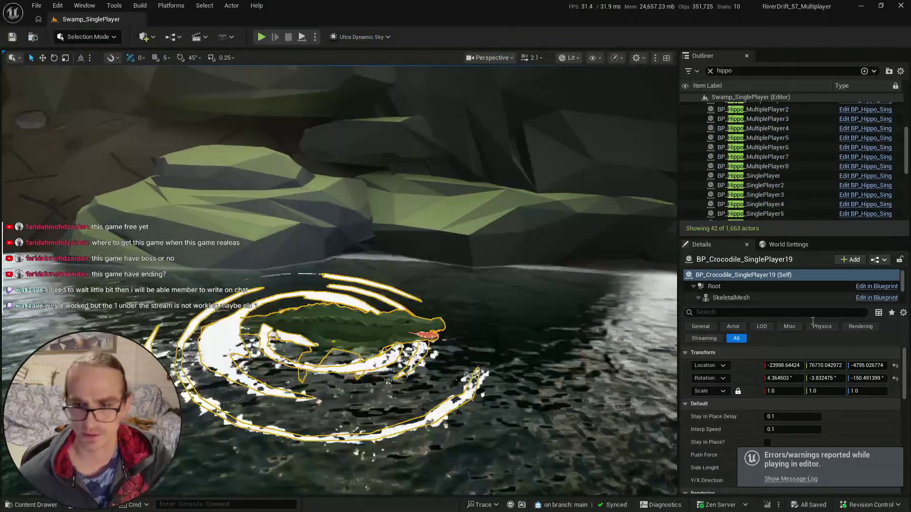
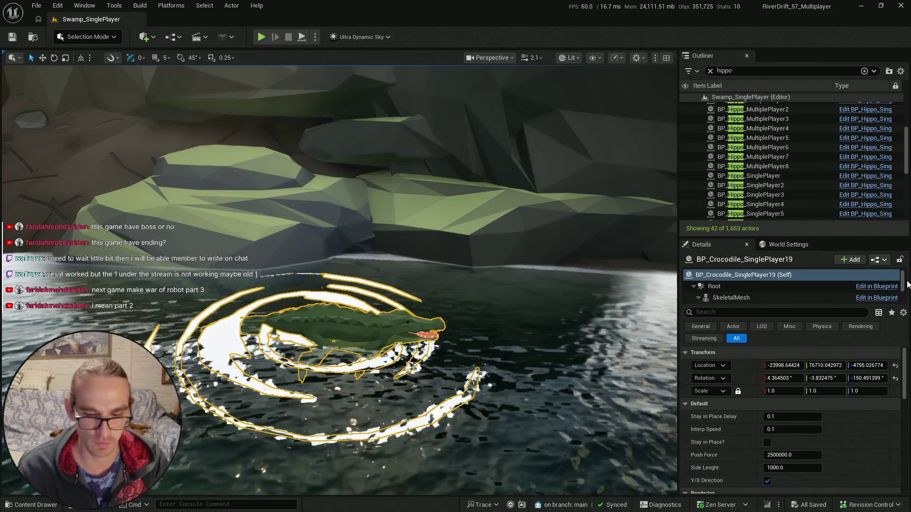
- Reset the crocodile's rotation and turn it to about -162.6°
scroll(332, 261, down, 3)
mouse_move(332, 261)
mouse_down()
mouse_move(426, 261)
mouse_move(356, 261)
mouse_move(388, 256)
mouse_up()
scroll(332, 261, down, 2)
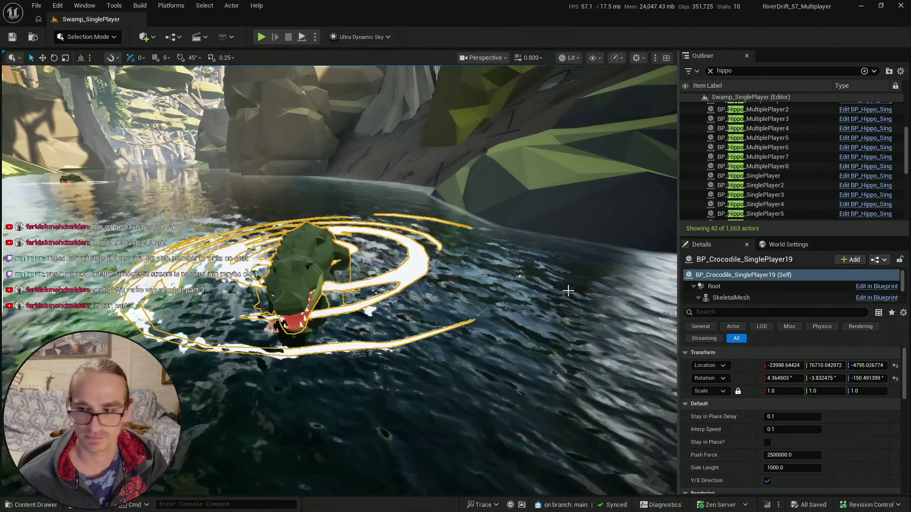
click(895, 378)
drag(332, 284, 347, 322)
drag(328, 277, 270, 302)
scroll(338, 279, down, 2)
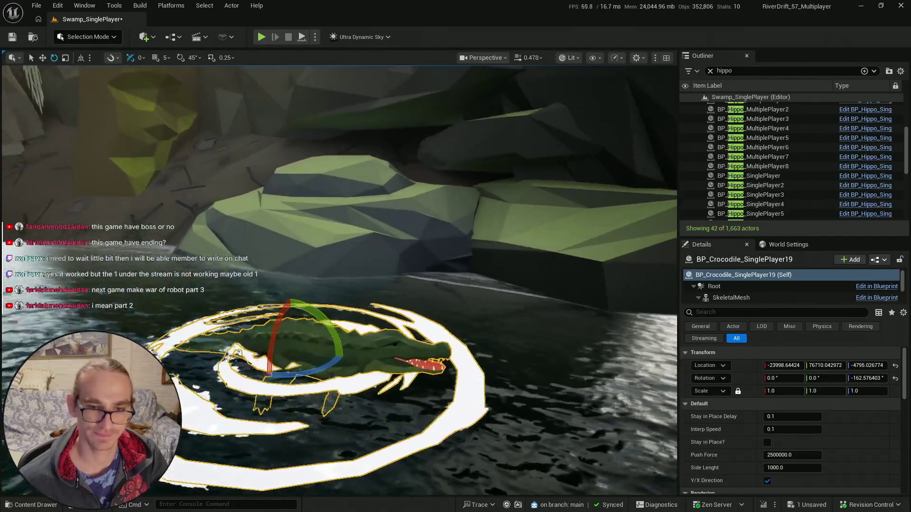
drag(332, 284, 270, 288)
- Sink the crocodile slightly lower in the river, nudge its position, then deselect it
key(w)
mouse_move(380, 329)
mouse_down()
mouse_move(380, 338)
mouse_move(341, 332)
mouse_move(338, 372)
mouse_move(313, 372)
mouse_up()
key(e)
scroll(327, 373, up, 2)
drag(418, 335, 354, 352)
key(w)
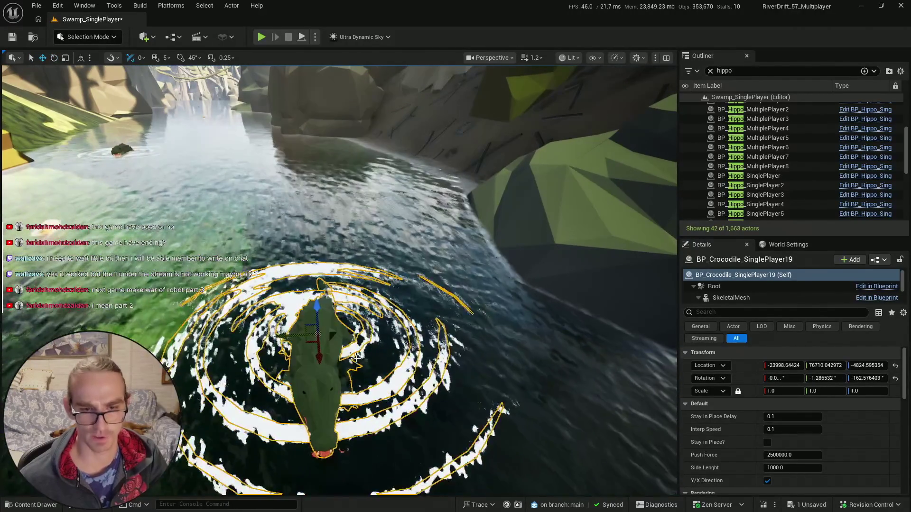
mouse_move(303, 338)
mouse_down()
mouse_move(316, 365)
mouse_move(315, 355)
mouse_move(399, 316)
mouse_up()
key(e)
key(Escape)
scroll(316, 363, up, 3)
scroll(316, 360, down, 2)
scroll(315, 355, up, 3)
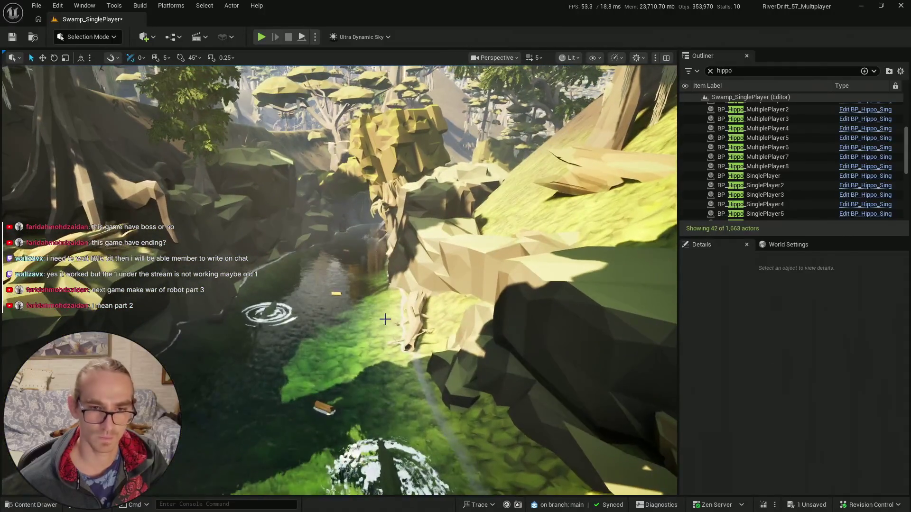
click(30, 505)
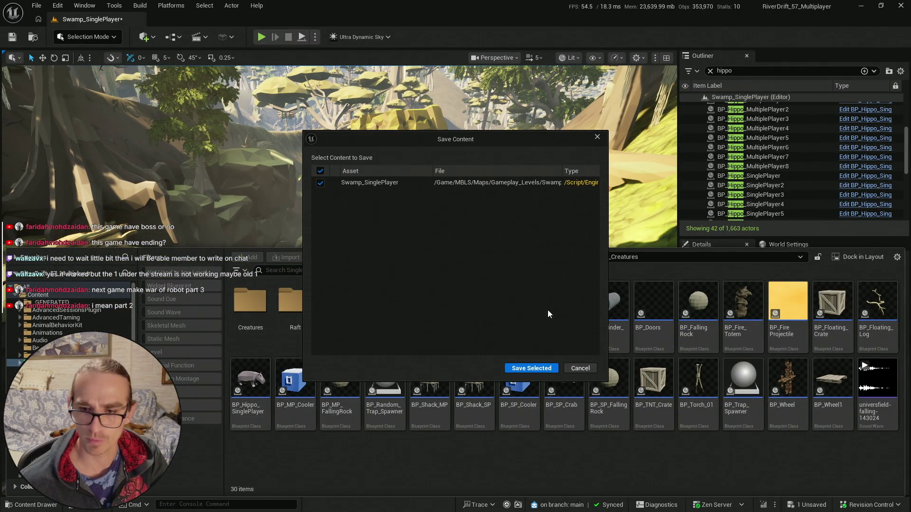
- Fly to another stretch of river and select the spinning wheel trap BP_Wheel8
scroll(332, 190, up, 2)
drag(332, 189, 332, 190)
scroll(339, 280, down, 2)
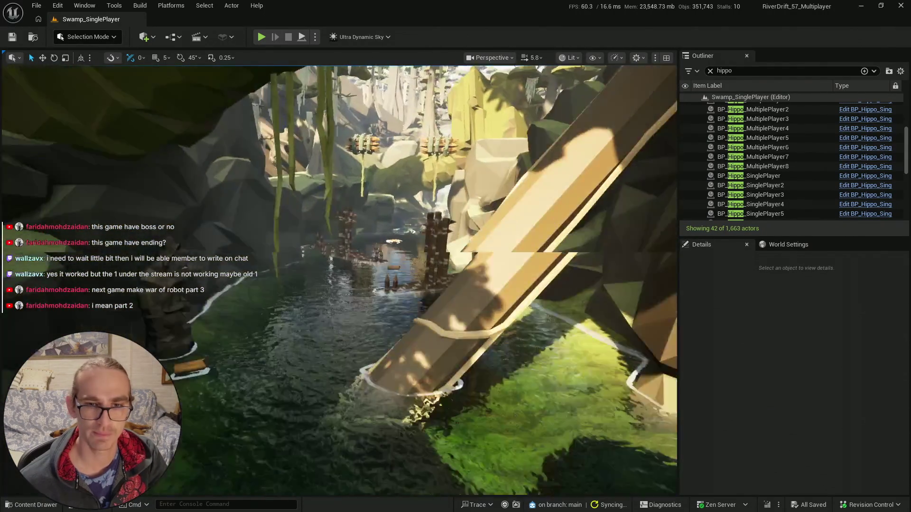
scroll(329, 269, down, 1)
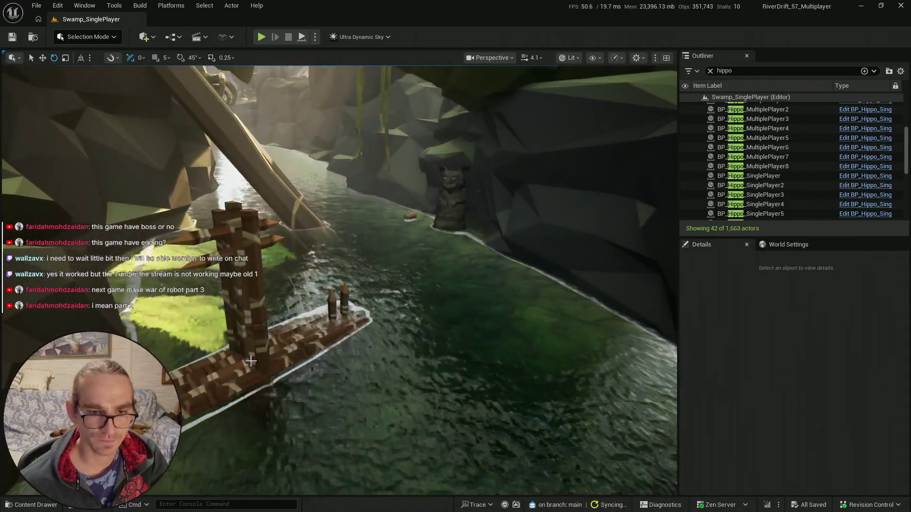
click(329, 268)
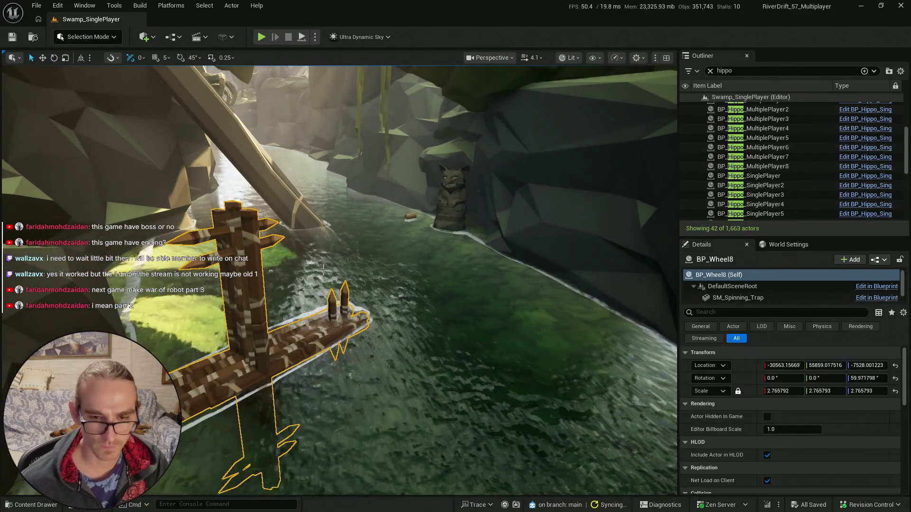
- Drag BP_SP_FallingRock from the Blueprints folder onto the cliff, creating BP_SP_FallingRock7
key(ctrl+space)
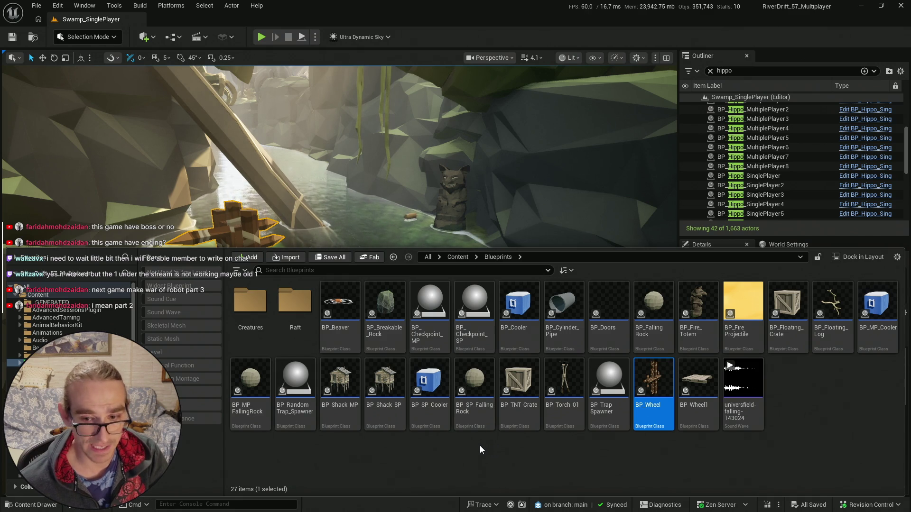
click(474, 385)
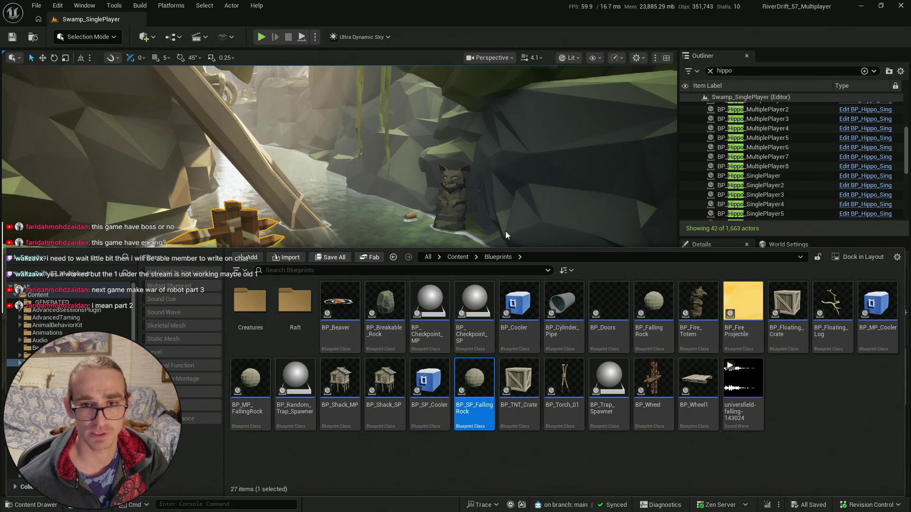
mouse_move(413, 169)
mouse_down()
mouse_move(393, 209)
mouse_move(384, 189)
mouse_move(412, 168)
mouse_up()
click(21, 506)
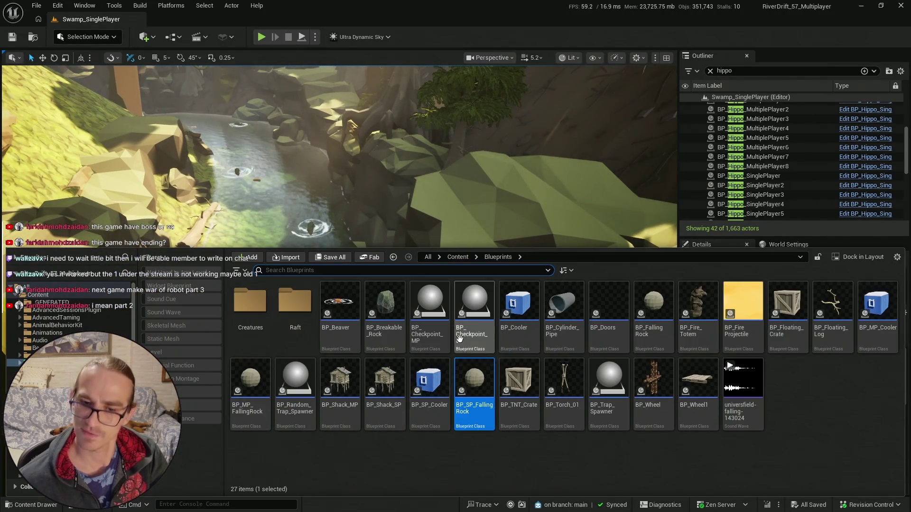
mouse_move(474, 384)
mouse_down()
mouse_move(473, 142)
mouse_move(436, 162)
mouse_move(447, 177)
mouse_move(430, 106)
mouse_move(428, 136)
mouse_up()
click(534, 279)
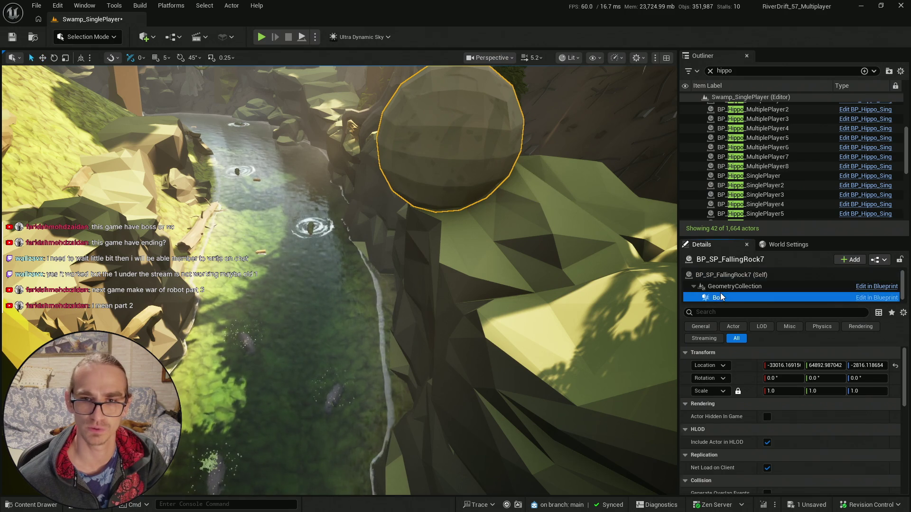
- Place a second falling rock, BP_SP_FallingRock8, high above the riverbank
key(w)
key(f)
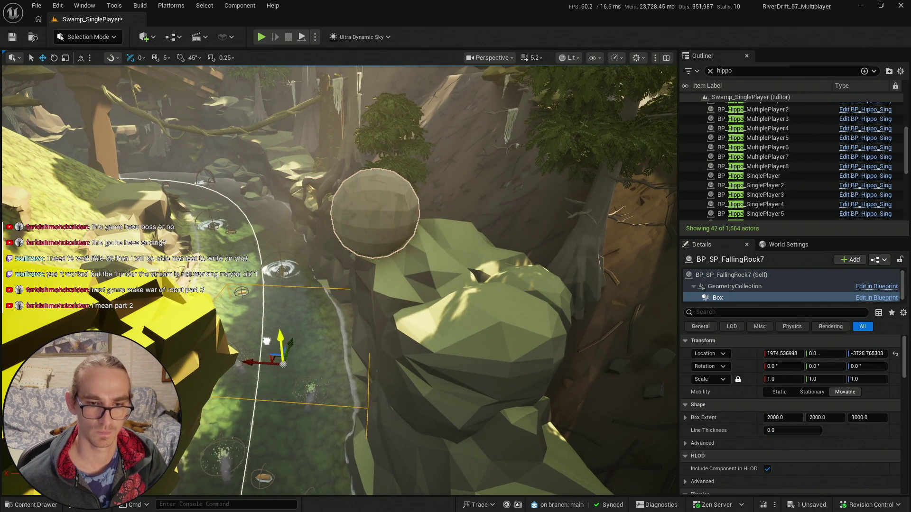
drag(303, 347, 343, 357)
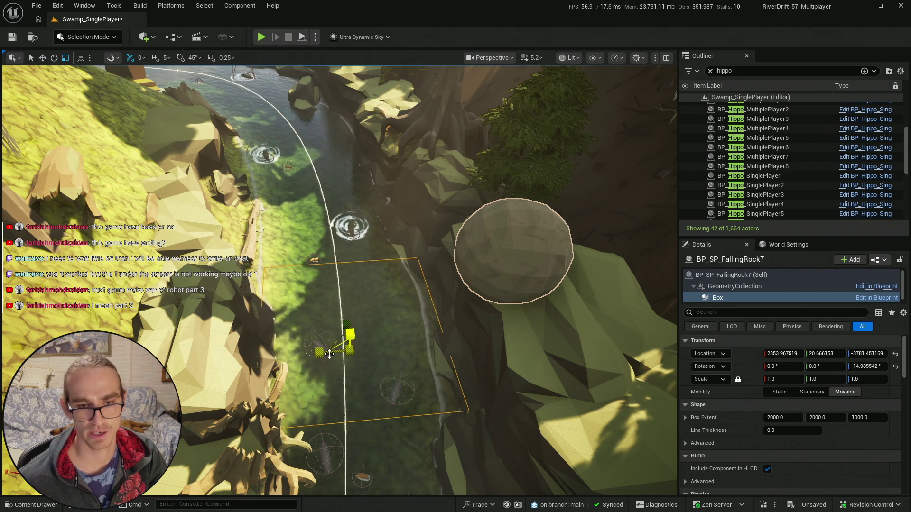
drag(402, 348, 246, 449)
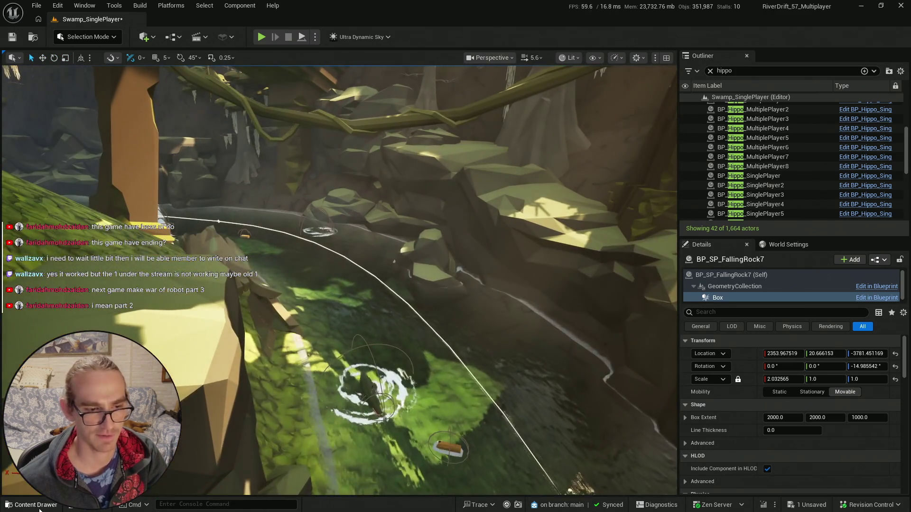
key(ctrl+space)
mouse_move(481, 392)
mouse_down()
mouse_move(220, 232)
mouse_move(233, 248)
mouse_move(285, 259)
mouse_up()
drag(244, 235, 261, 188)
drag(232, 234, 245, 215)
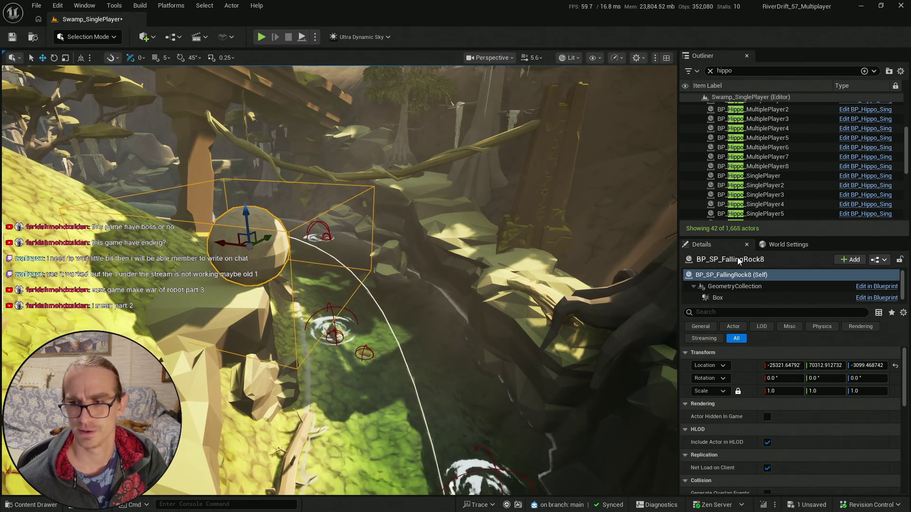
- Clear the hippo Outliner filter and lower BP_SP_FallingRock8's Box trigger down to the river
click(710, 71)
click(747, 297)
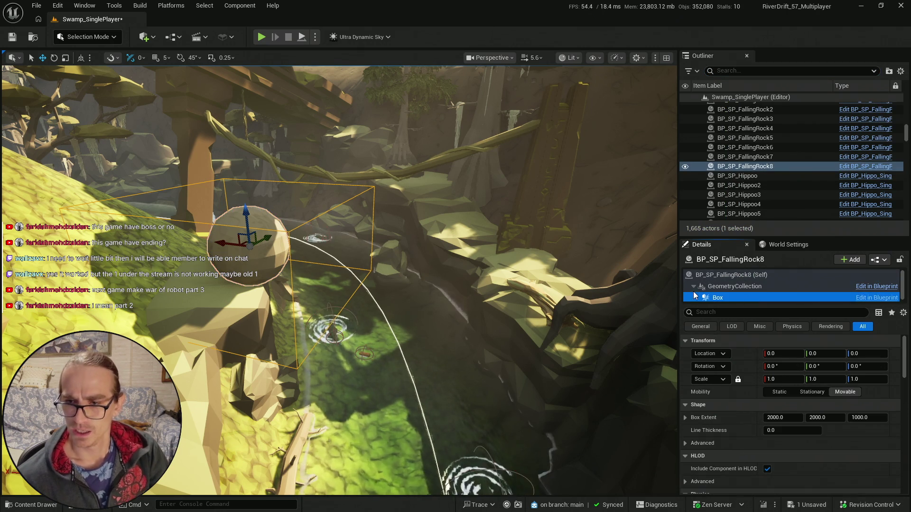
drag(233, 237, 383, 280)
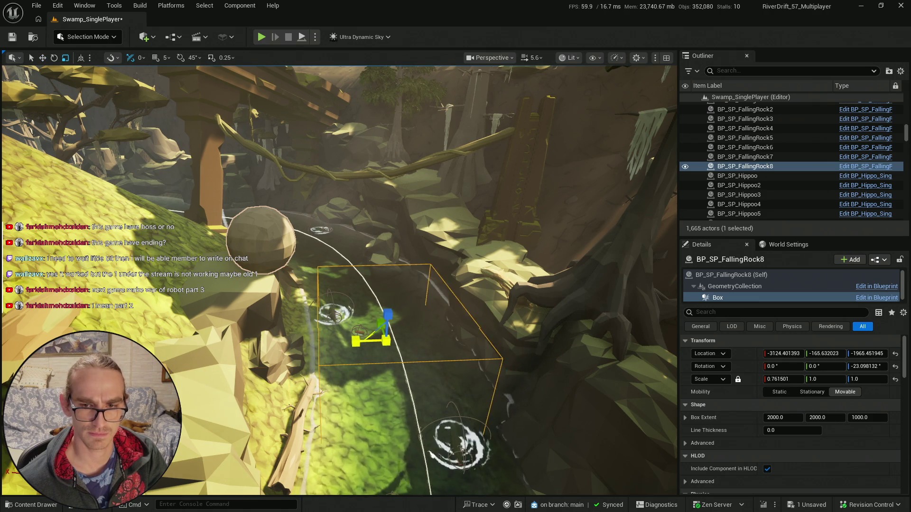
key(w)
mouse_move(399, 314)
mouse_down()
mouse_move(399, 270)
mouse_move(339, 211)
mouse_up()
mouse_move(337, 337)
mouse_down()
mouse_move(326, 302)
mouse_move(342, 320)
mouse_up()
key(e)
mouse_move(357, 275)
mouse_down()
mouse_move(363, 327)
mouse_move(363, 315)
mouse_move(242, 315)
mouse_up()
- Move BP_SP_FallingRock7's Box trigger across the river below, then start saving the level
click(744, 156)
click(737, 298)
drag(299, 280, 249, 363)
mouse_move(498, 304)
mouse_down()
mouse_move(396, 253)
mouse_move(204, 204)
mouse_move(365, 253)
mouse_move(379, 273)
mouse_move(332, 247)
mouse_up()
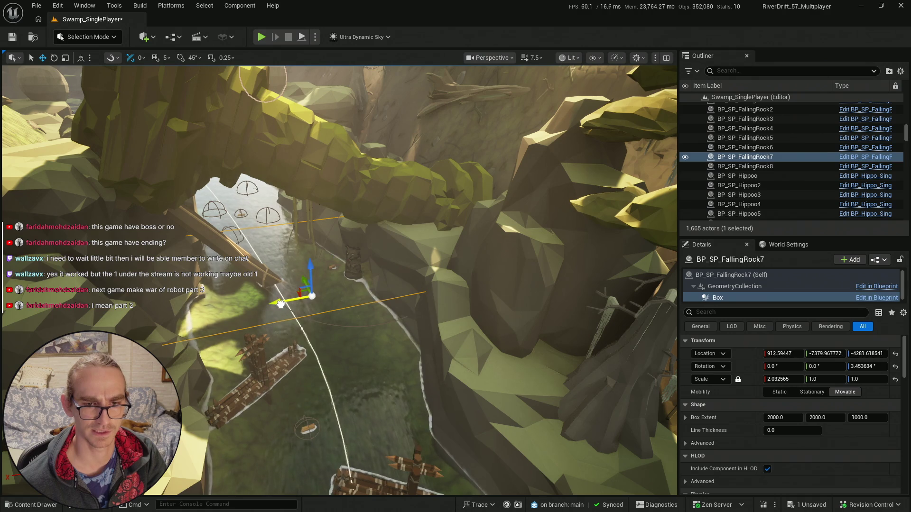
drag(338, 286, 374, 245)
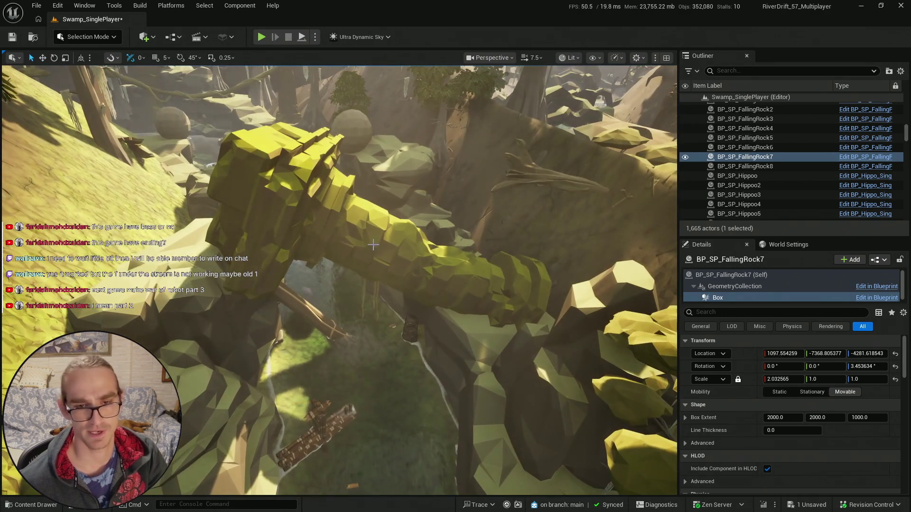
click(17, 505)
key(ctrl+s)
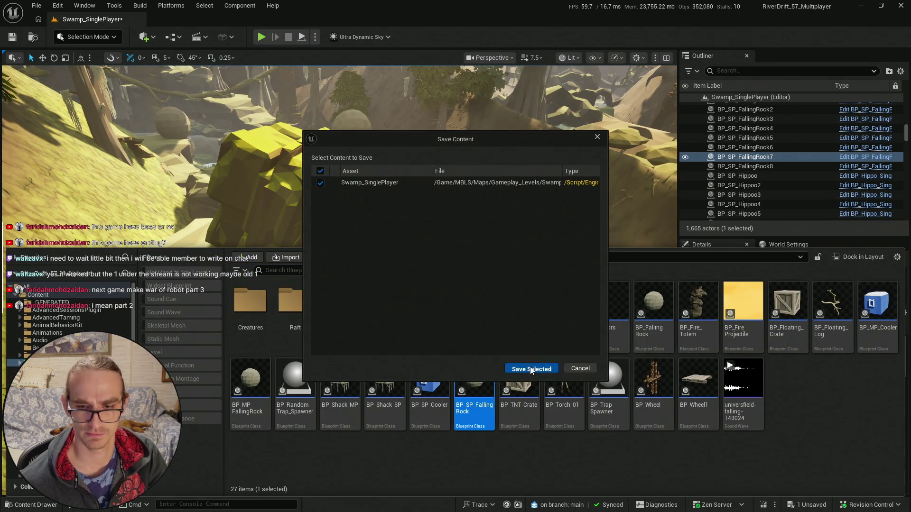
- Save Swamp_SinglePlayer, play-test the level on the raft, then stop the session
key(Return)
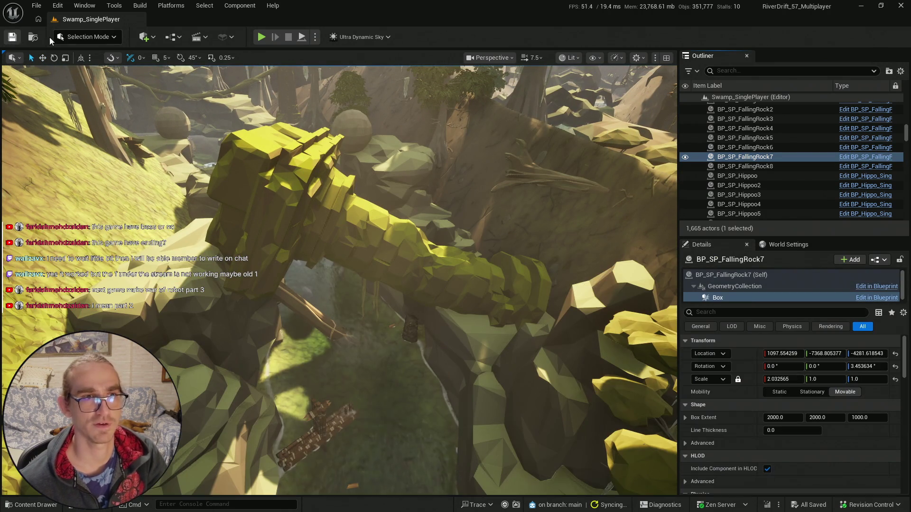
key(alt+p)
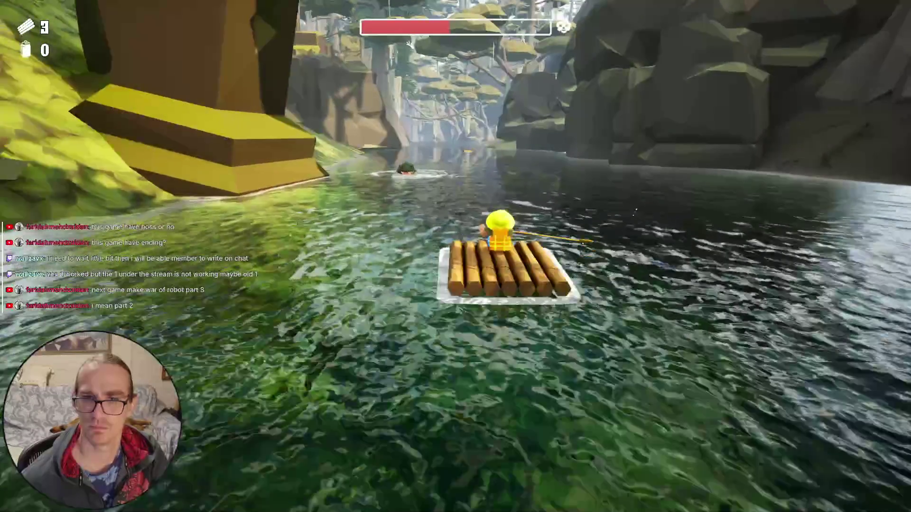
key(Escape)
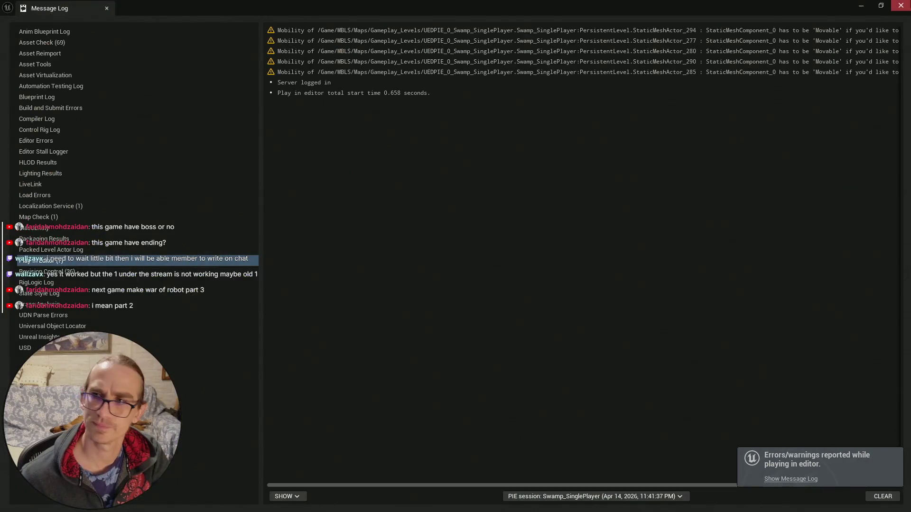
- Fly to the fallen log above the river and adjust BP_SP_FallingRock8's Box trigger there
key(s)
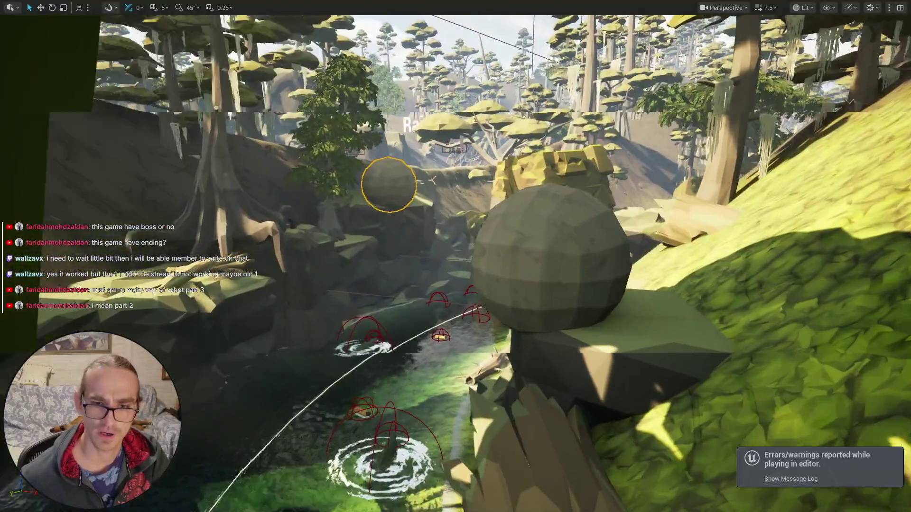
key(F11)
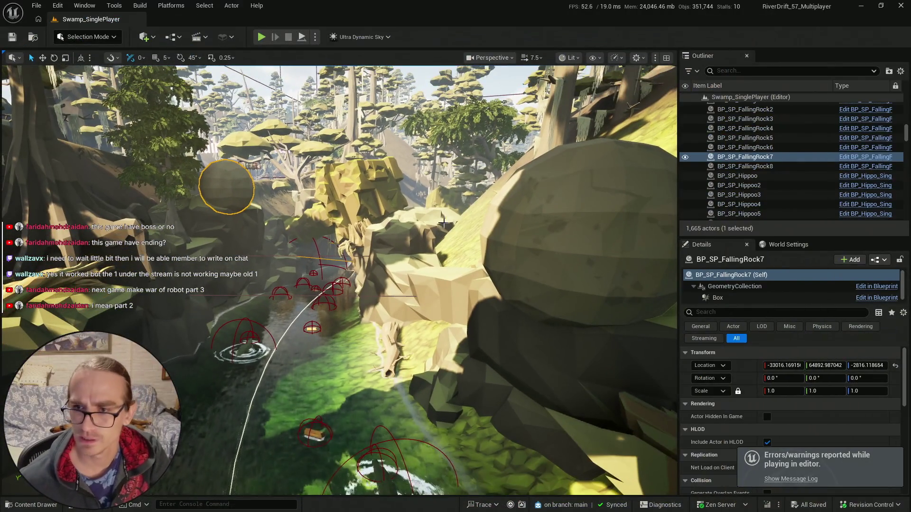
key(w)
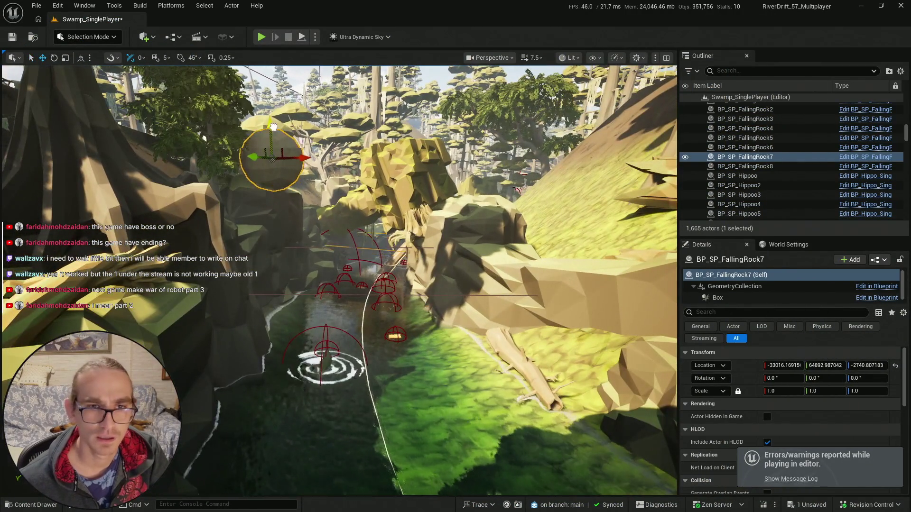
scroll(339, 280, up, 2)
key(w)
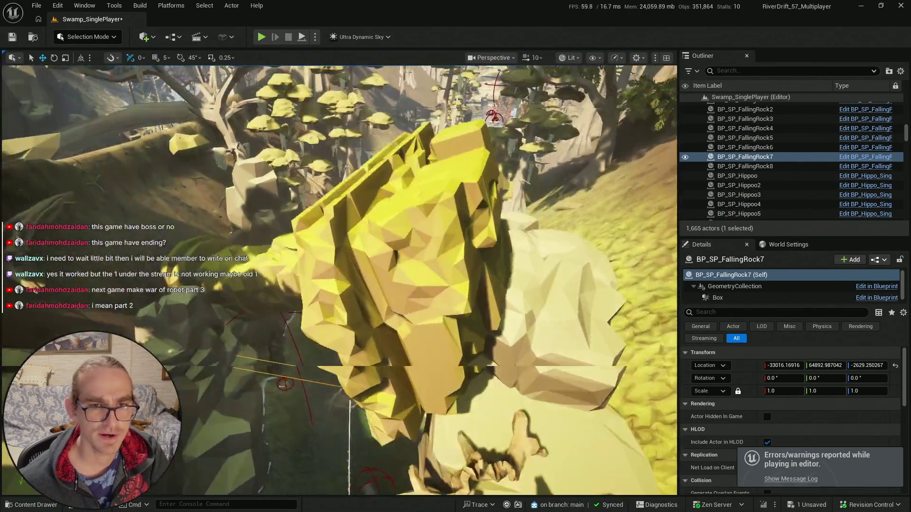
key(w)
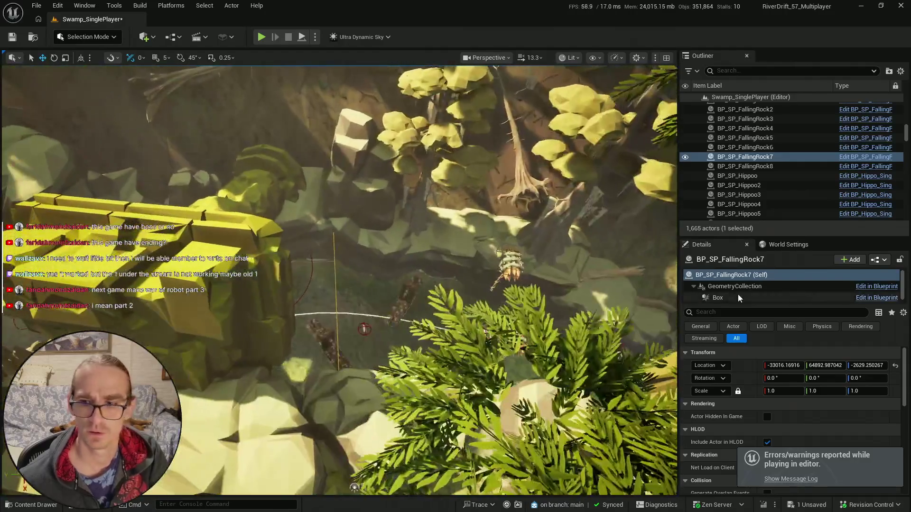
click(738, 296)
key(w)
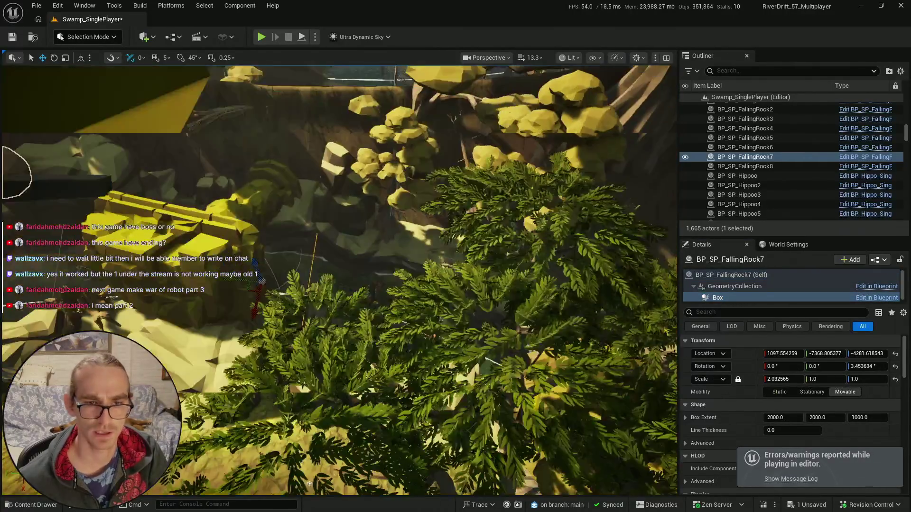
key(w)
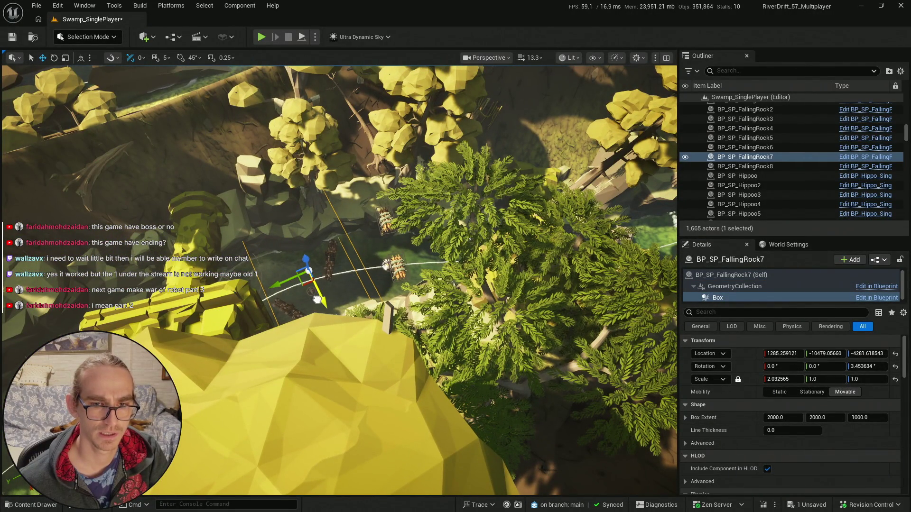
key(e)
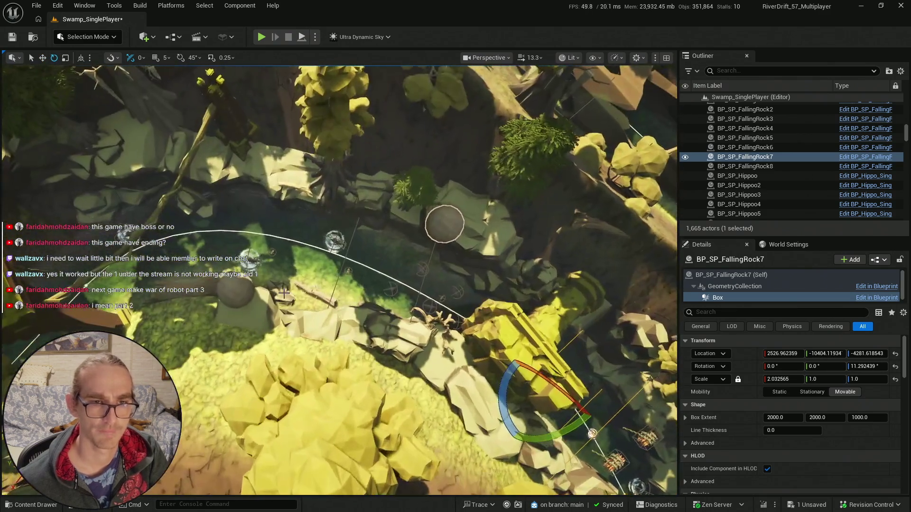
click(382, 269)
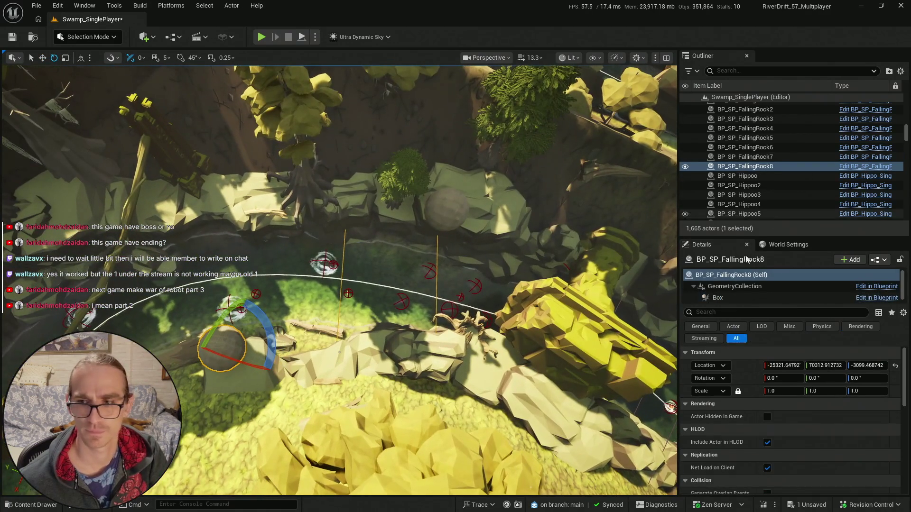
click(717, 297)
key(w)
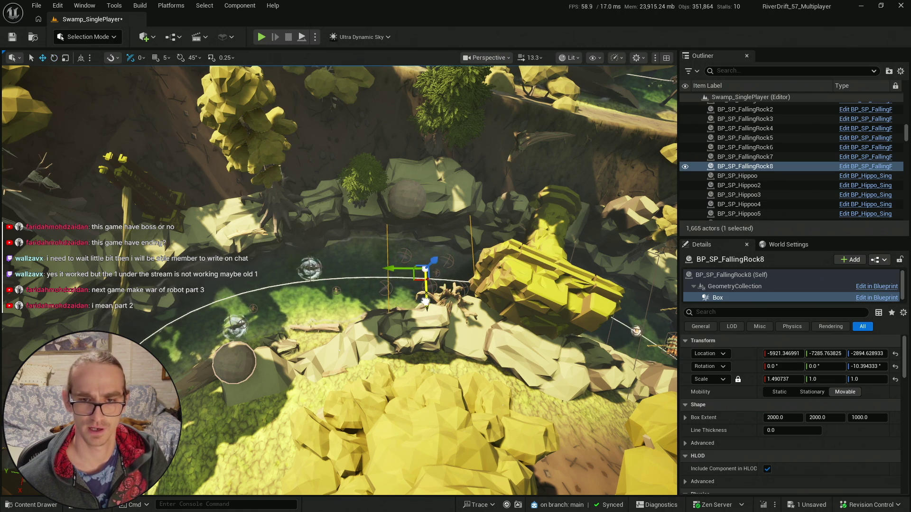
- Save all modified content including the Swamp_SinglePlayer map, then launch a play-in-editor test
click(1, 504)
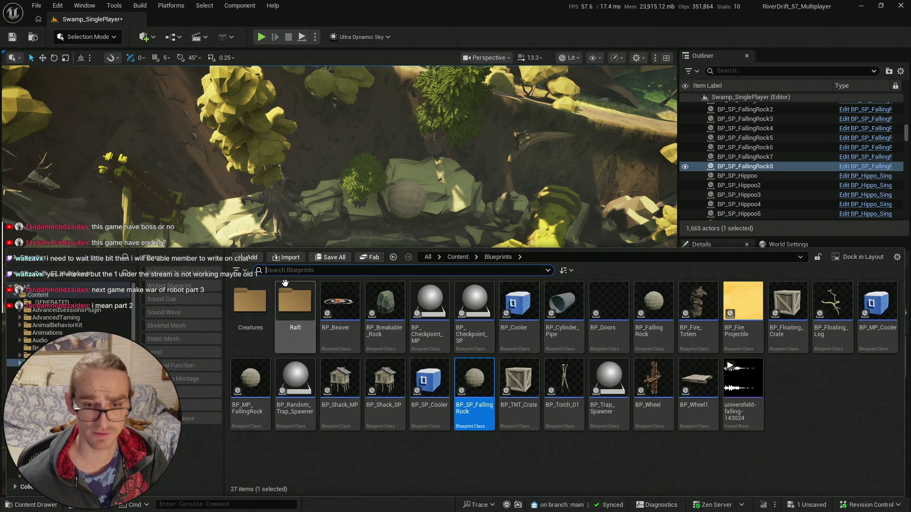
click(331, 257)
click(535, 365)
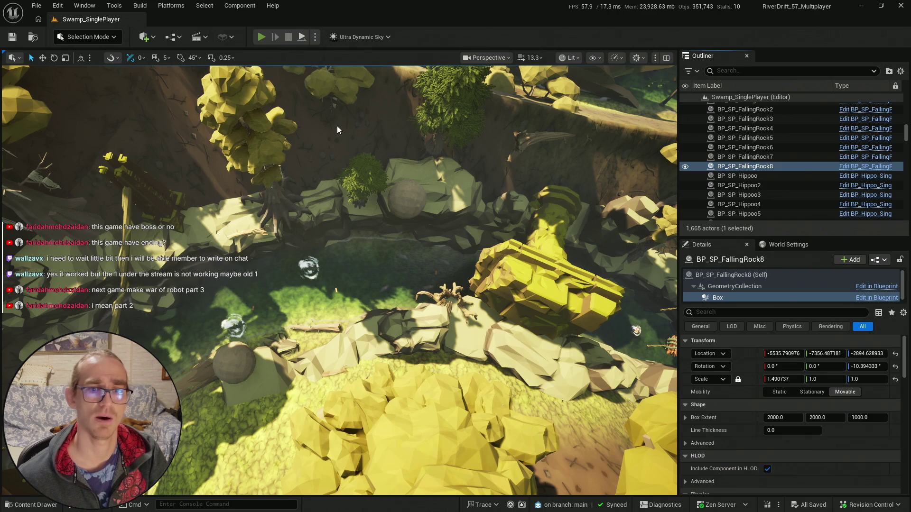
key(alt+p)
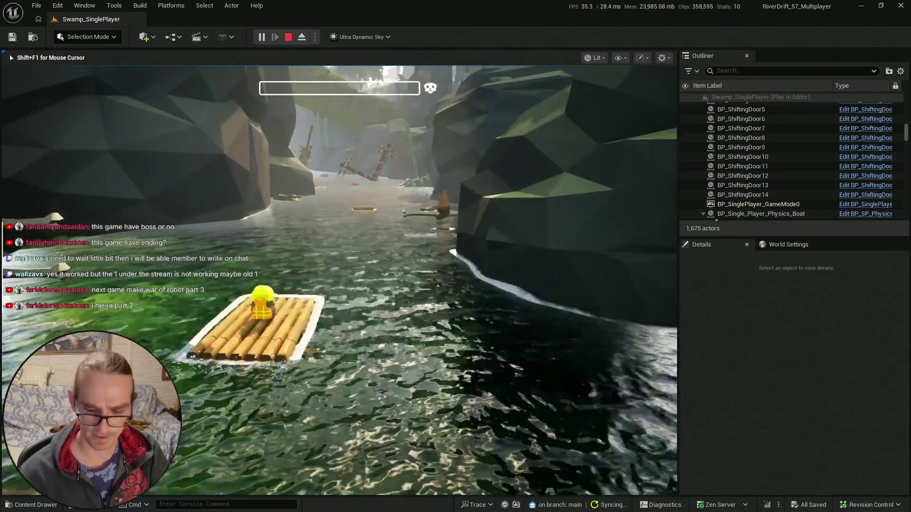
- Play the raft level full-screen until Game Over, then stop the playtest
key(F11)
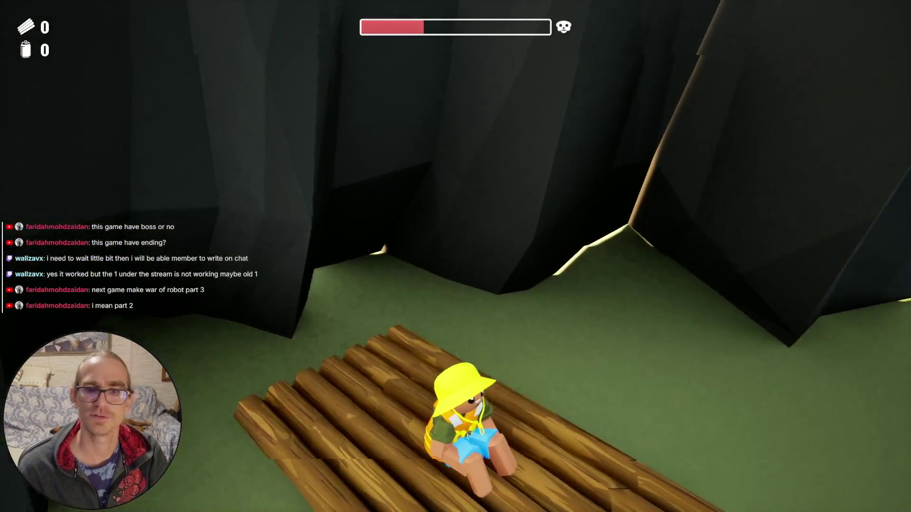
key(Escape)
key(alt+Tab)
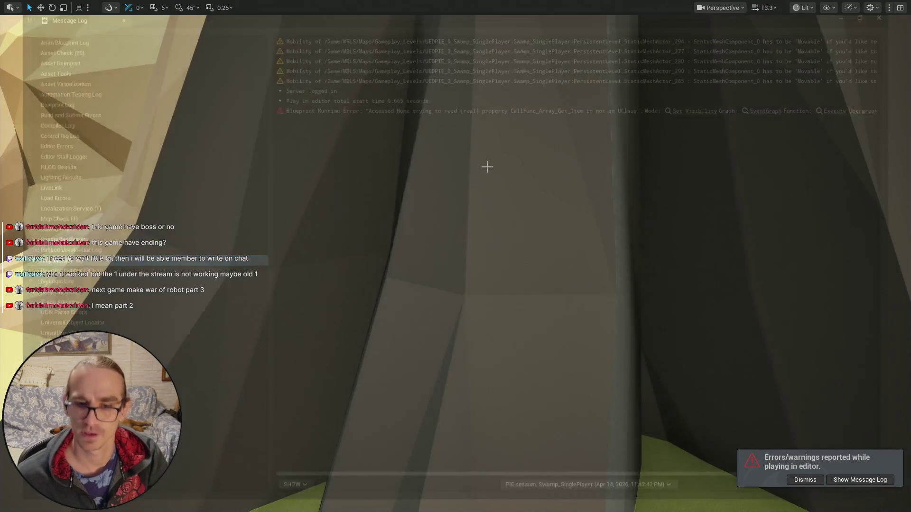
- Dismiss the errors/warnings notification and fly the view down toward the river
mouse_move(380, 267)
mouse_down()
mouse_move(441, 268)
mouse_move(798, 450)
mouse_up()
scroll(456, 265, up, 2)
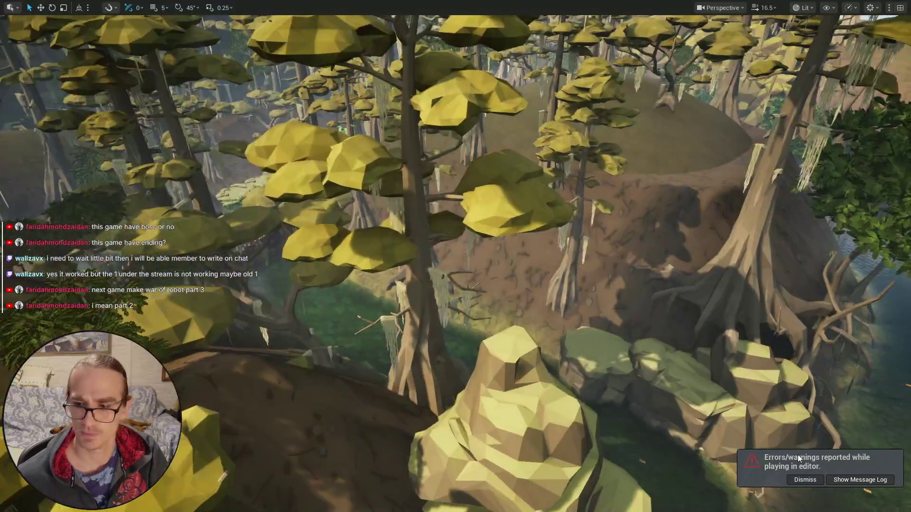
click(807, 479)
mouse_move(455, 266)
mouse_down()
mouse_move(436, 268)
mouse_move(523, 321)
mouse_up()
scroll(446, 268, down, 2)
scroll(439, 266, down, 3)
scroll(439, 266, up, 4)
scroll(441, 268, down, 2)
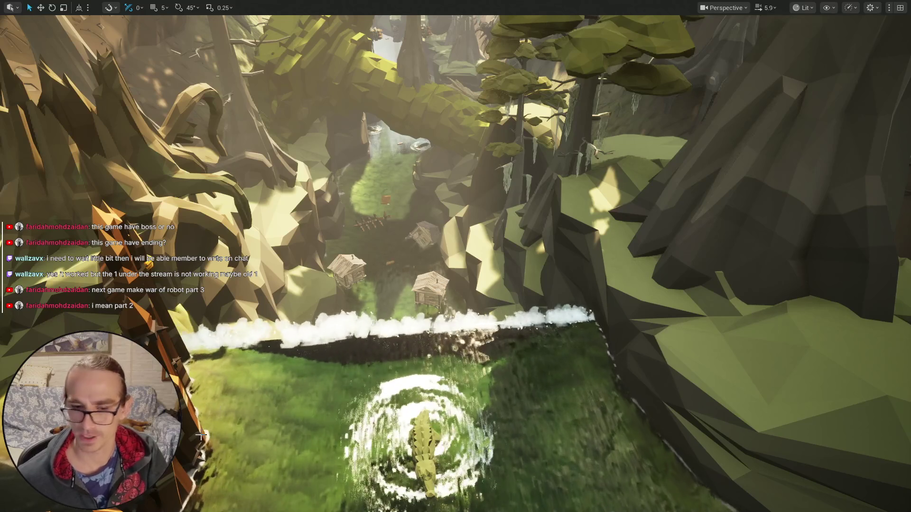
- Select shack BP_Shack_SP2 by the river and tilt it to about -7.28°
key(F11)
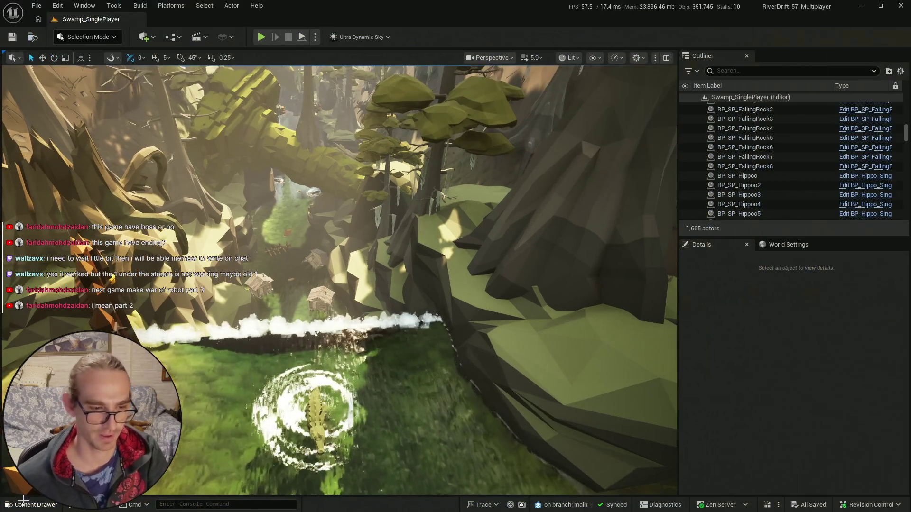
click(27, 509)
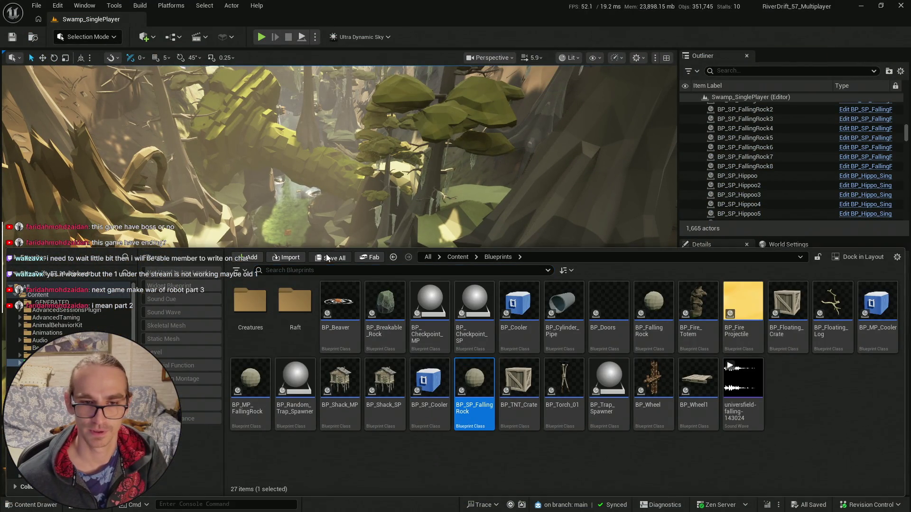
key(ctrl+space)
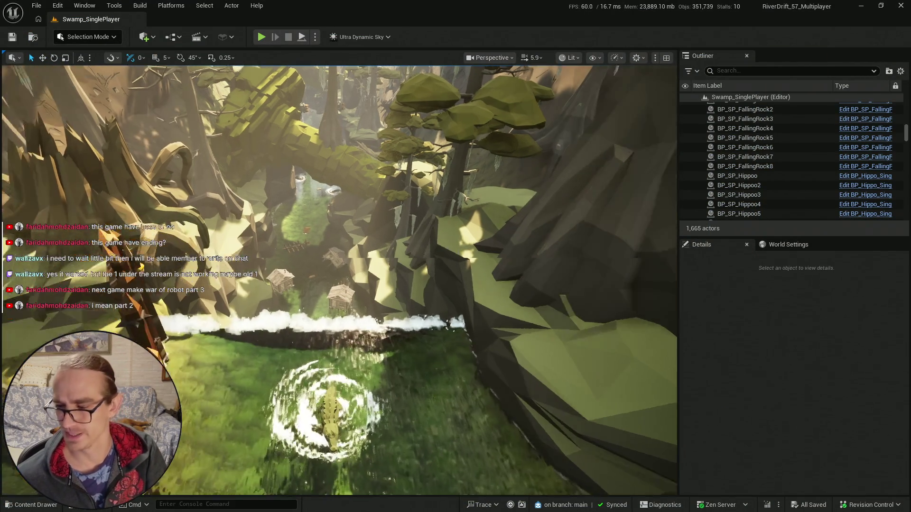
scroll(339, 279, down, 2)
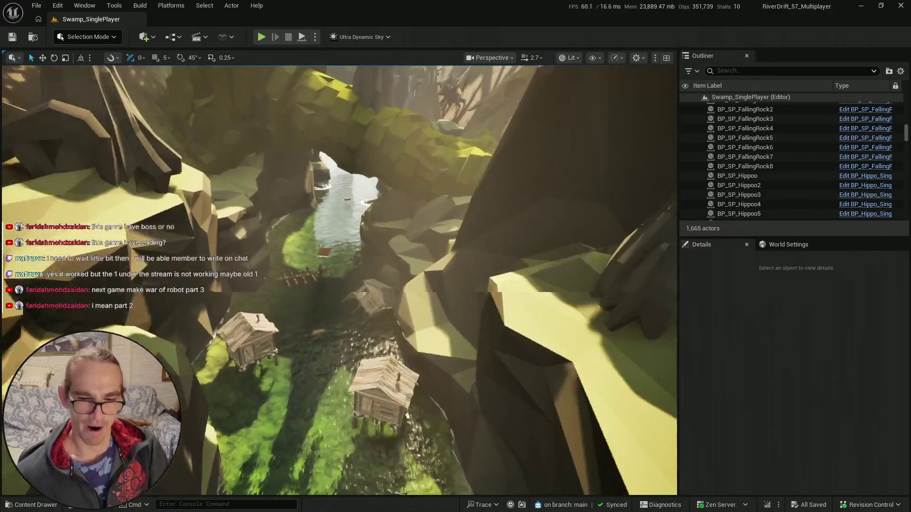
scroll(339, 280, down, 1)
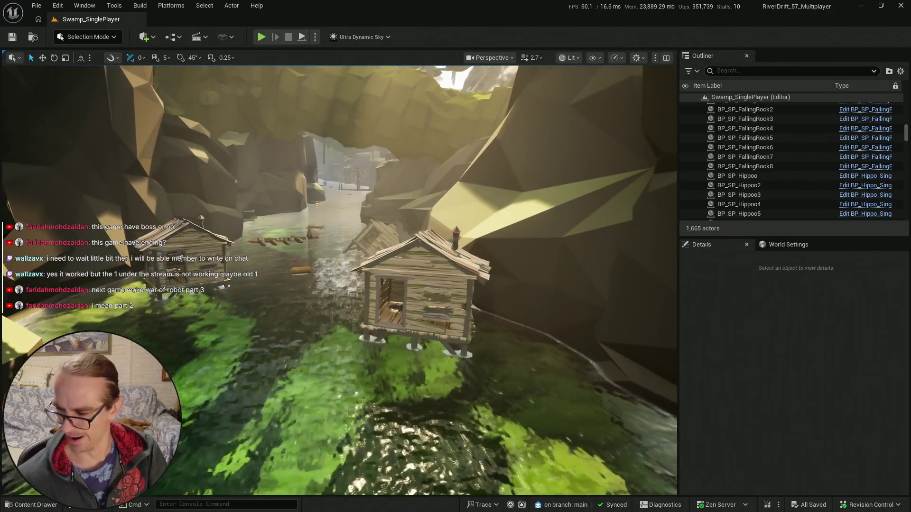
scroll(339, 280, down, 2)
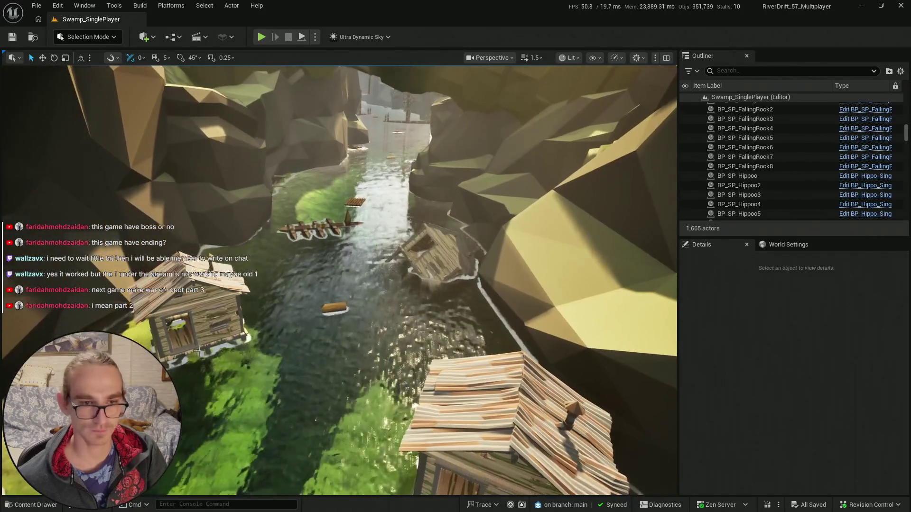
click(249, 373)
key(e)
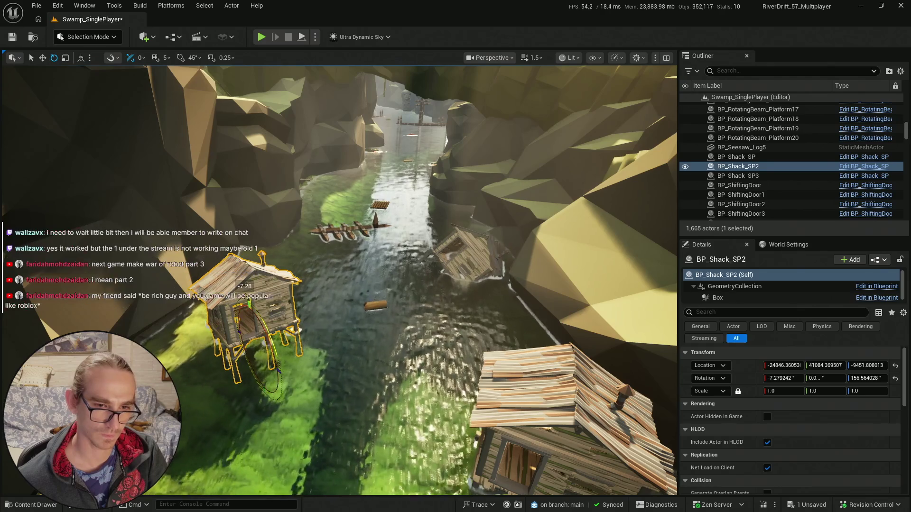
- Tilt the nearer shack BP_Shack_SP to about -7.47° and deselect it
scroll(340, 280, up, 2)
click(456, 342)
drag(339, 280, 284, 270)
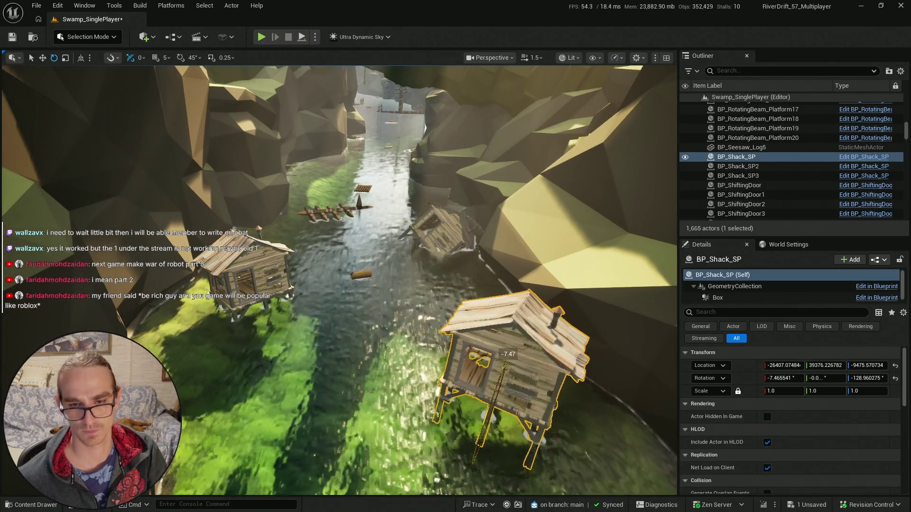
key(Escape)
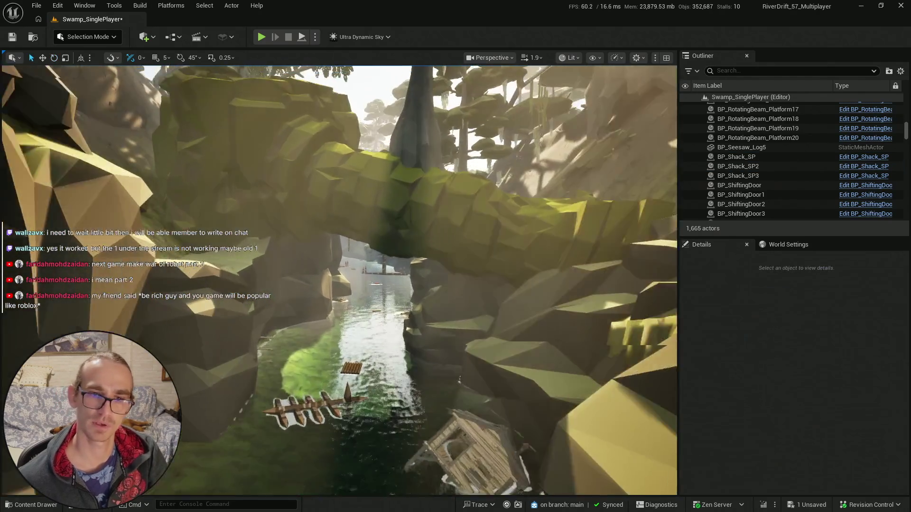
- Inspect the raft BP_WoodDebris84 and spiked gates BP_ShiftingDoor13 and BP_ShiftingDoor14
scroll(339, 280, down, 1)
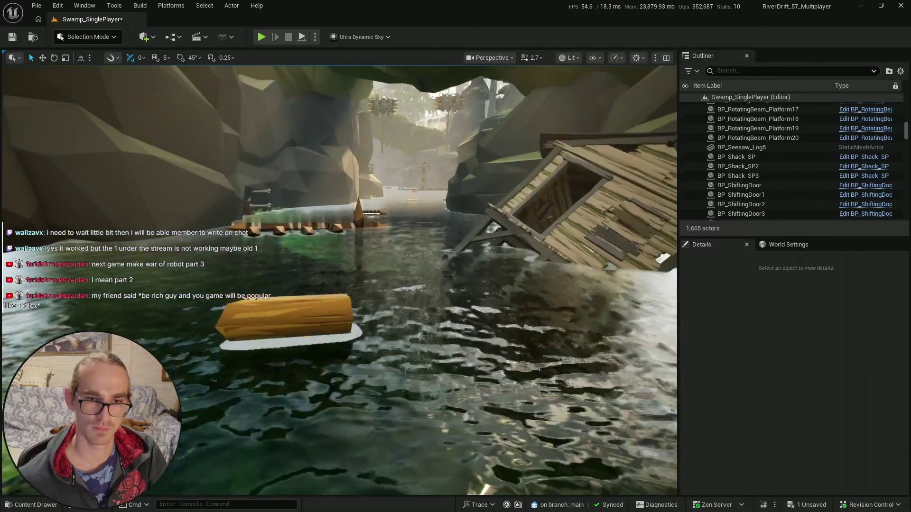
click(286, 304)
key(Escape)
scroll(205, 249, up, 2)
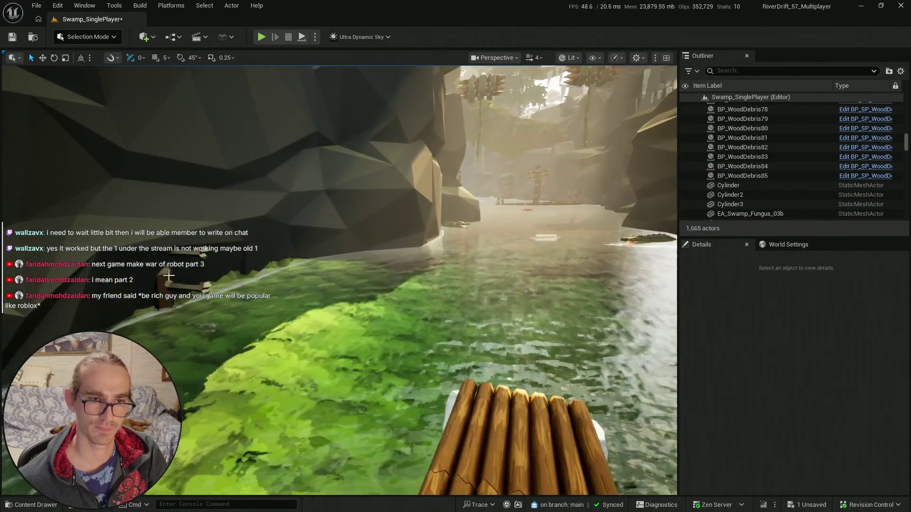
click(204, 286)
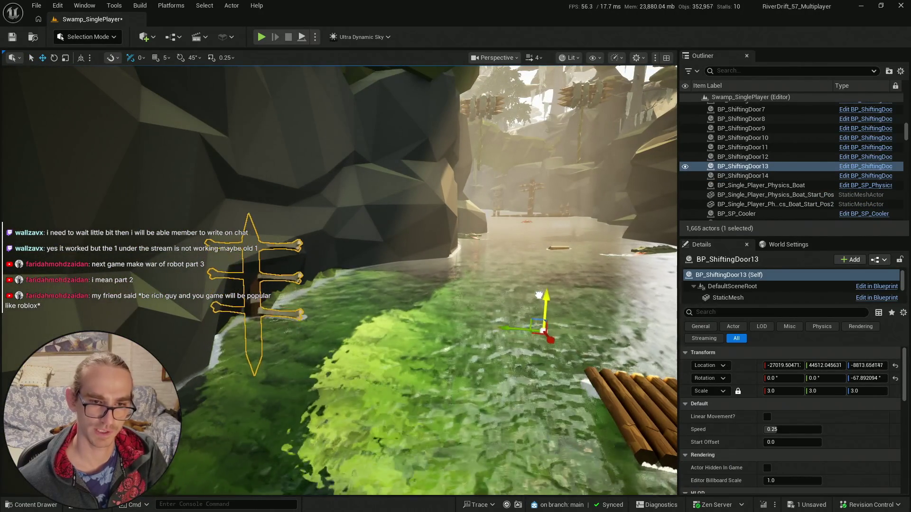
key(Escape)
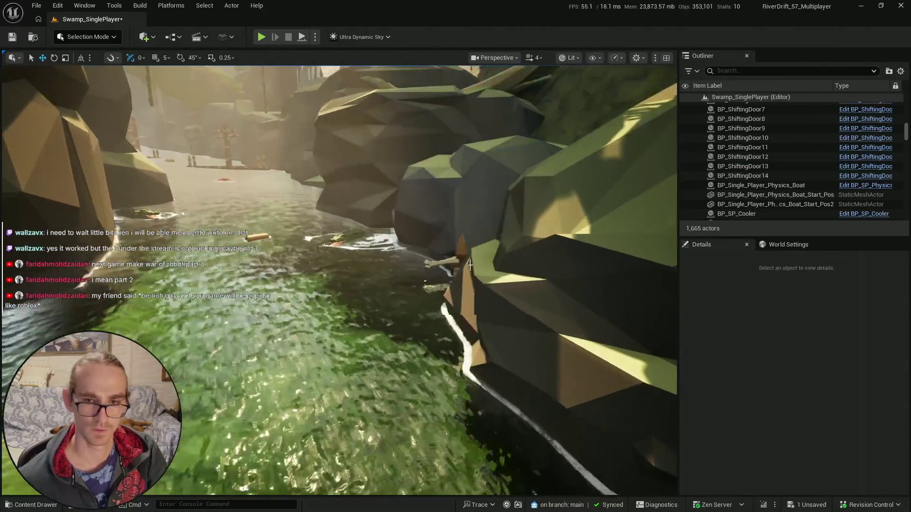
click(469, 264)
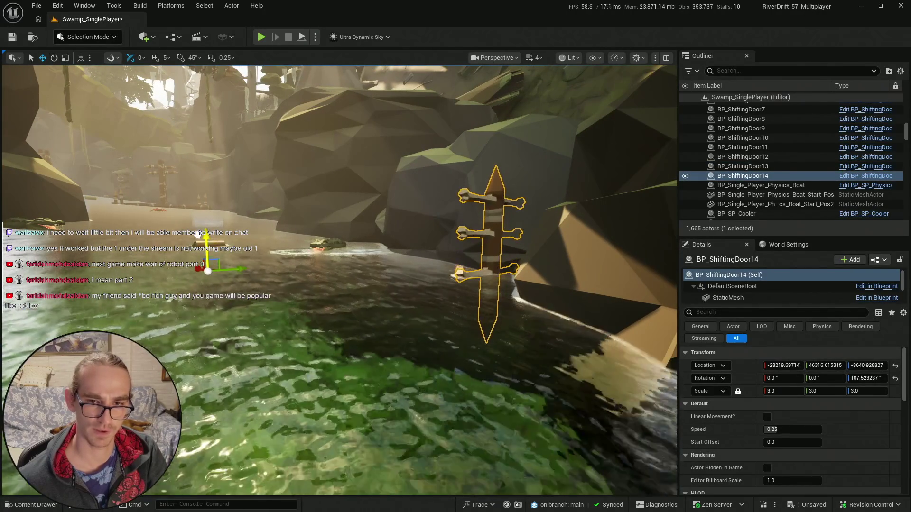
key(Escape)
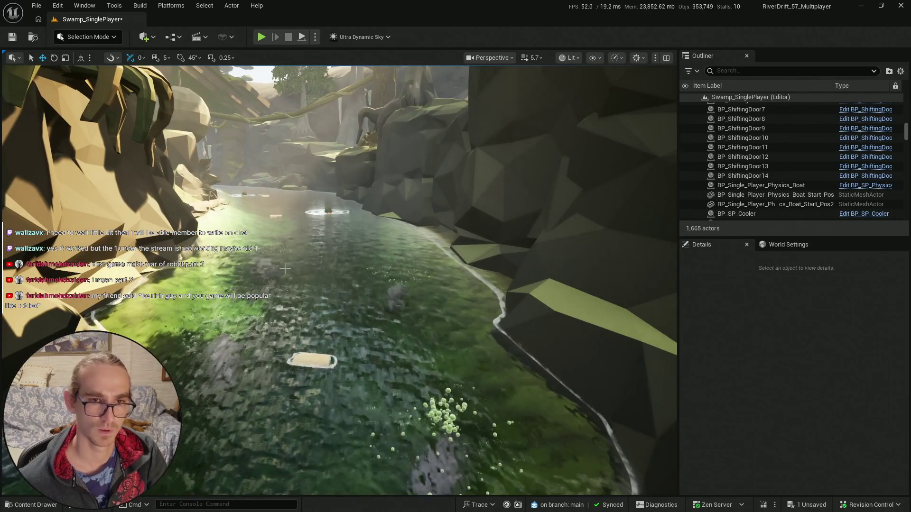
- Check the round rock BP_SP_FallingRock7, then bring up Save Content for Swamp_SinglePlayer
drag(285, 269, 303, 266)
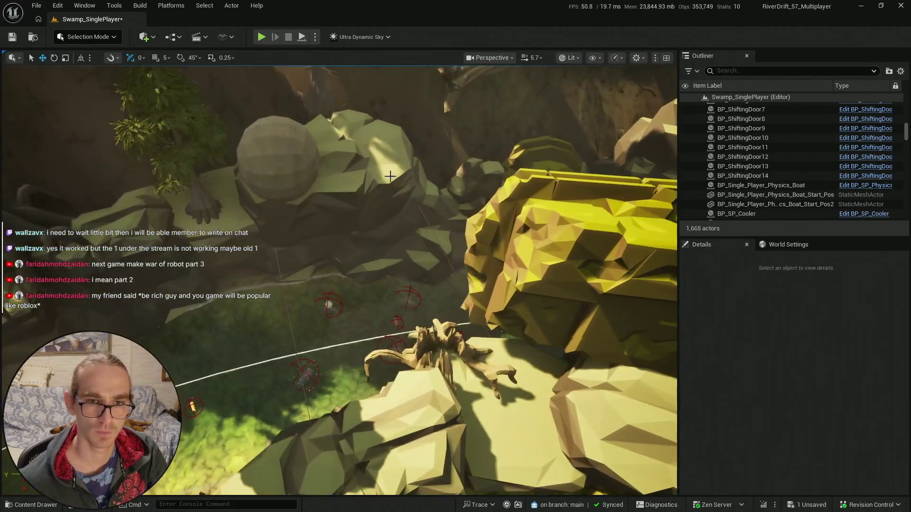
click(291, 164)
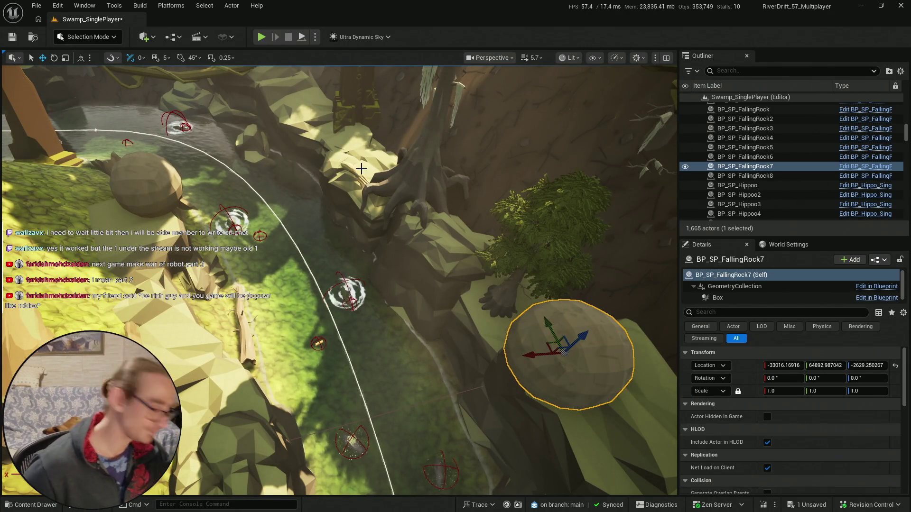
drag(402, 212, 372, 245)
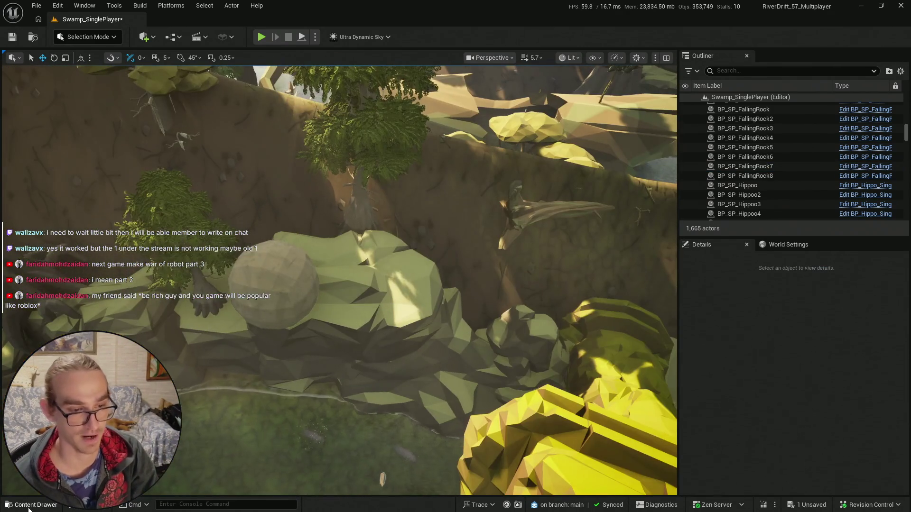
click(28, 506)
key(ctrl+s)
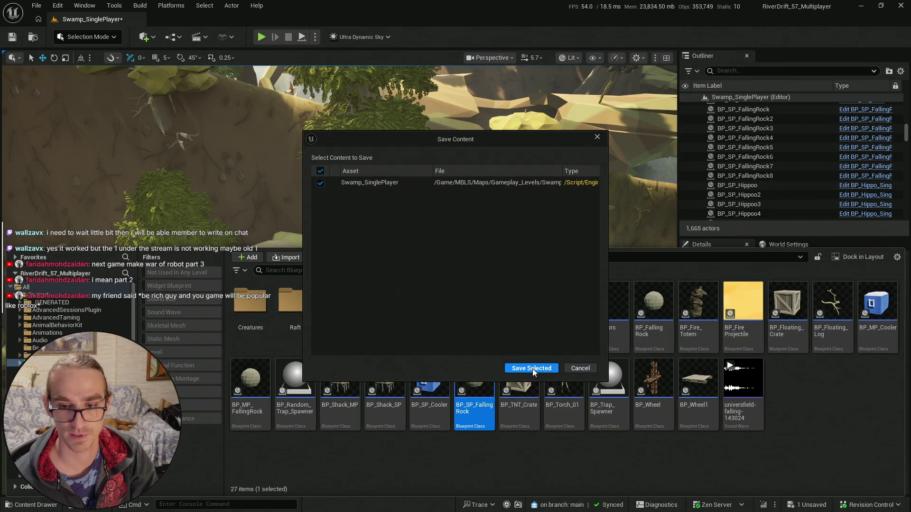
- Save Swamp_SinglePlayer and fly far into the forest toward the rib-cage obstacle
key(Return)
drag(332, 190, 332, 190)
scroll(332, 190, down, 3)
scroll(332, 190, down, 2)
- Select the underwater ramp and river pieces including WaterBodyRiver19, viewing the rib-cage from above
click(309, 218)
key(ctrl+z)
key(f)
drag(350, 280, 350, 280)
scroll(350, 280, up, 3)
scroll(450, 328, down, 4)
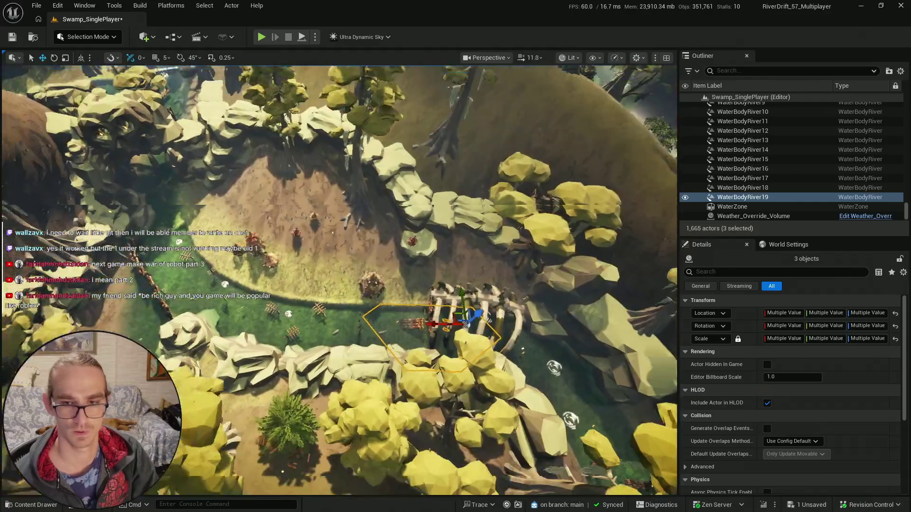
- Duplicate the three river pieces into WaterBodyRiver21 downstream, undoing a trial rotation
key(ctrl+d)
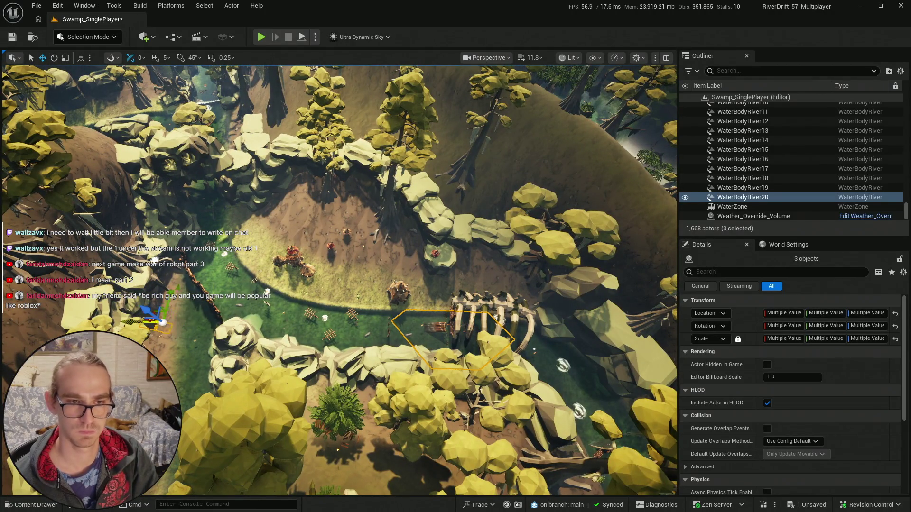
mouse_move(254, 137)
mouse_down()
mouse_move(323, 291)
mouse_move(327, 279)
mouse_up()
scroll(270, 175, up, 2)
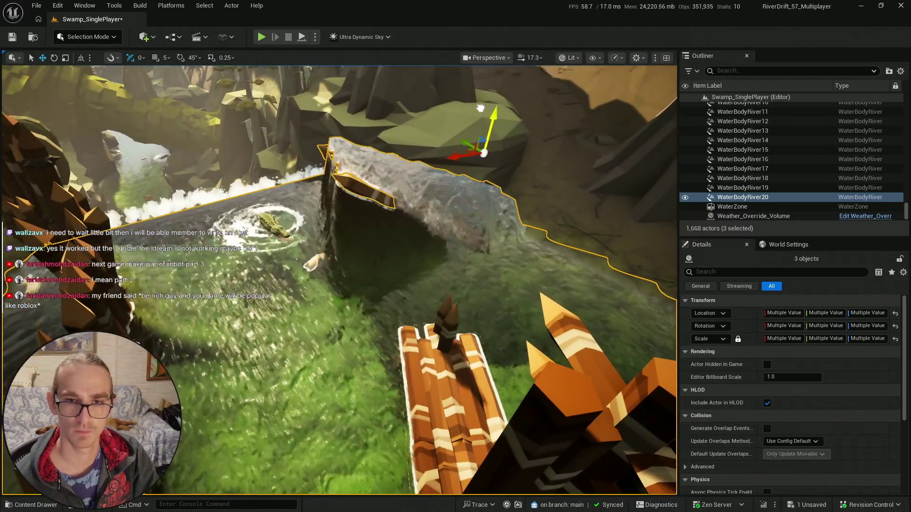
key(e)
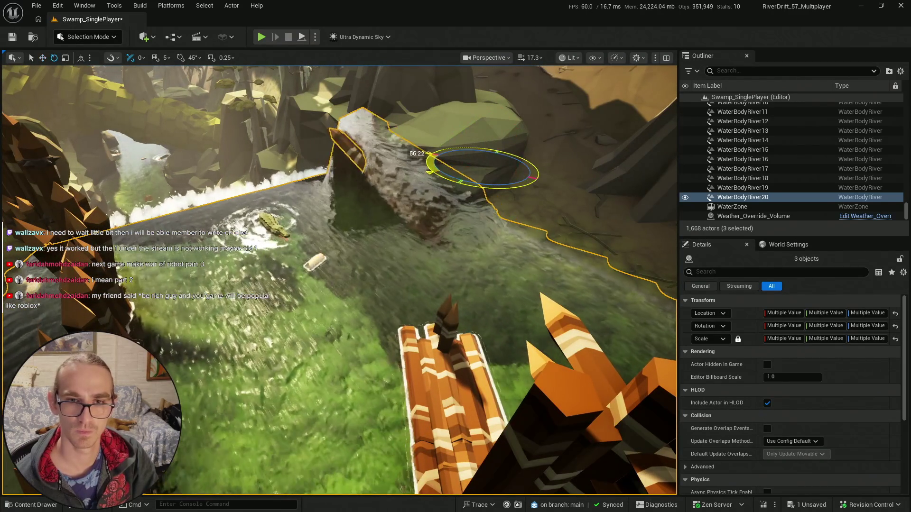
drag(503, 192, 503, 192)
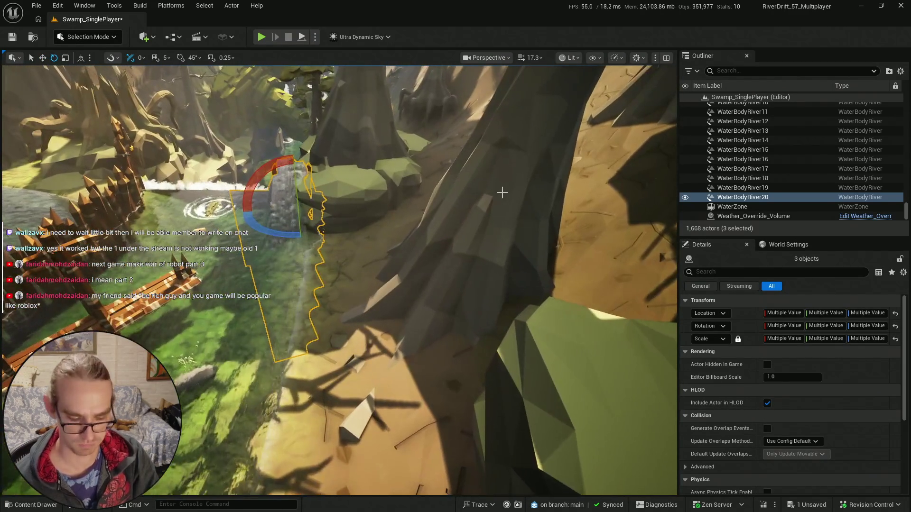
key(ctrl+z)
drag(368, 301, 360, 284)
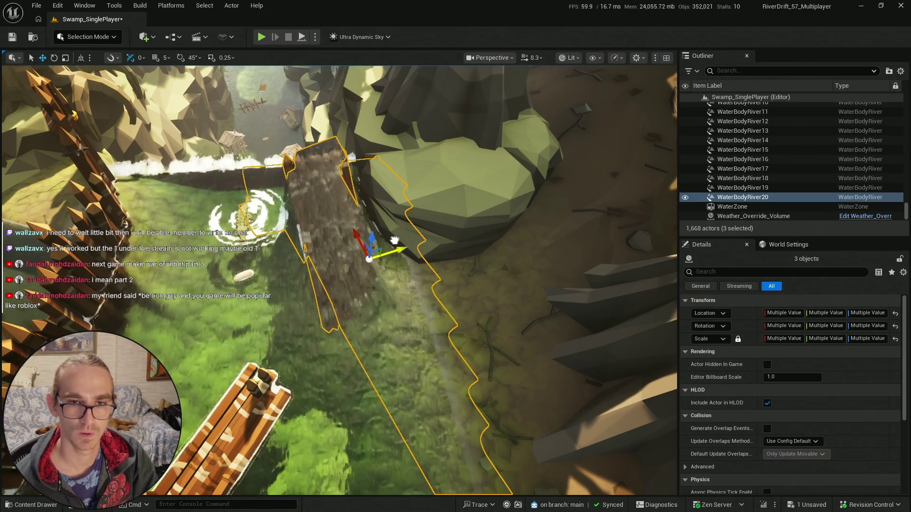
drag(427, 269, 420, 283)
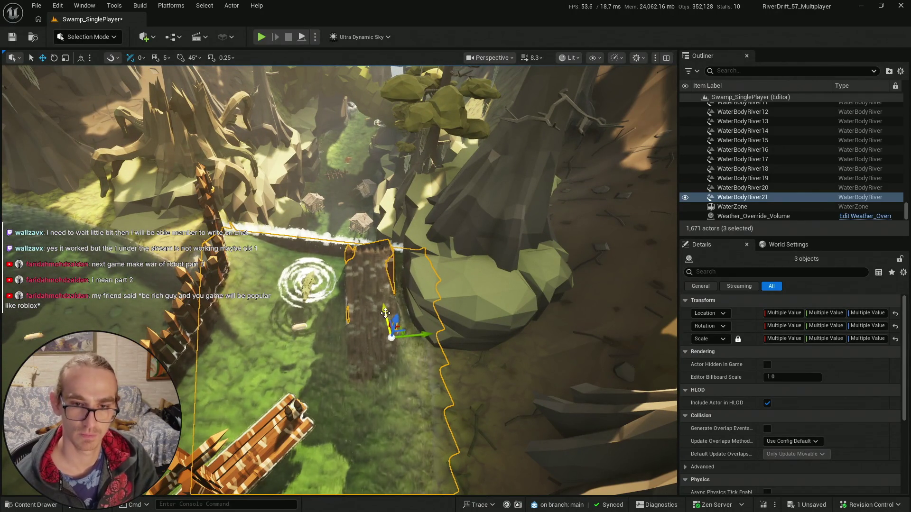
- Inspect the copied river pieces from overhead and low angles, toggling the rotate gizmo
drag(420, 284, 421, 283)
drag(358, 230, 295, 230)
mouse_move(415, 193)
mouse_down()
mouse_move(364, 286)
mouse_move(434, 111)
mouse_up()
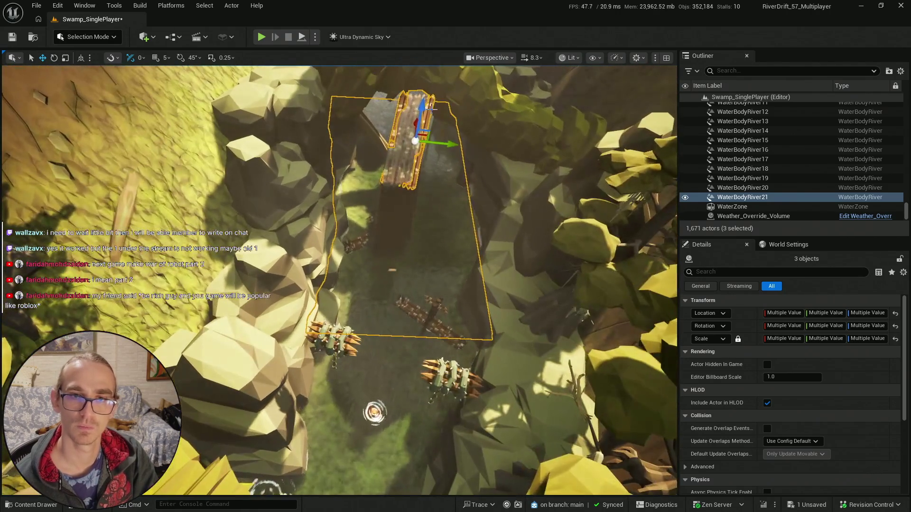
mouse_move(460, 208)
mouse_down()
mouse_move(427, 199)
mouse_move(399, 214)
mouse_move(382, 289)
mouse_up()
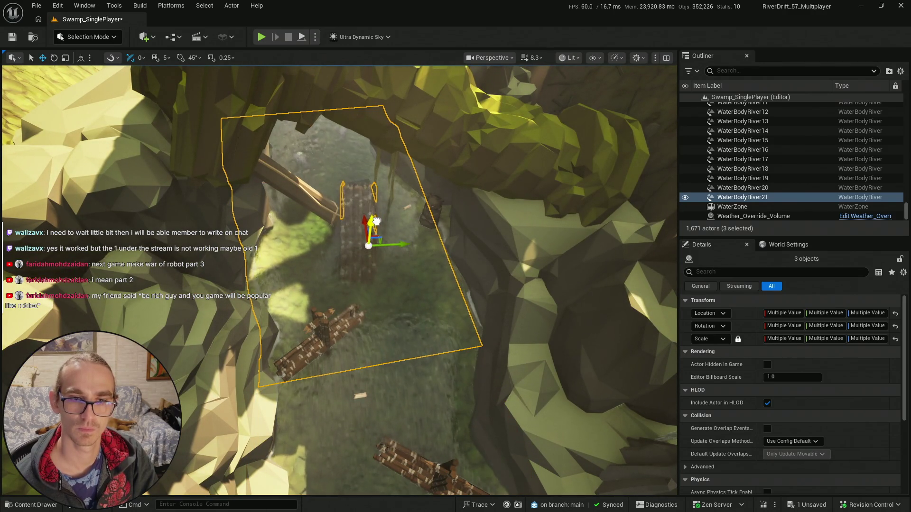
mouse_move(374, 237)
mouse_down()
mouse_move(384, 166)
mouse_move(446, 186)
mouse_move(361, 199)
mouse_move(353, 253)
mouse_up()
key(e)
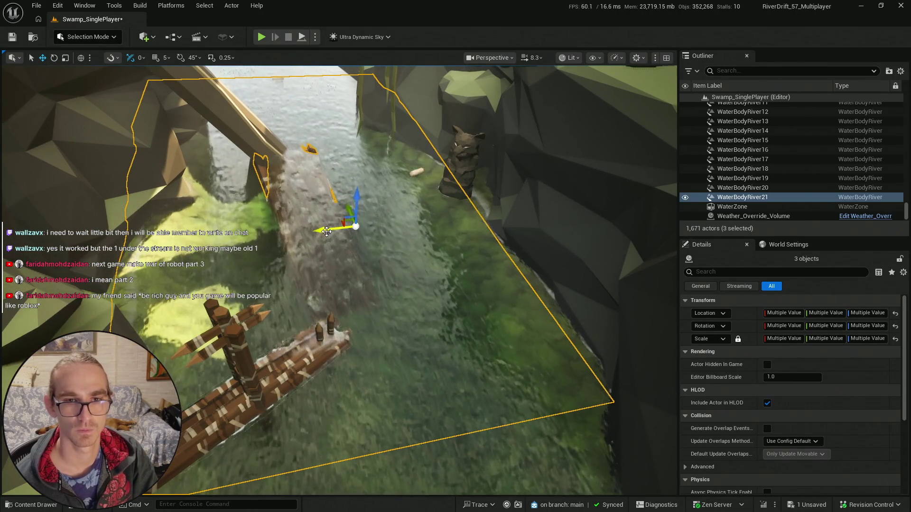
drag(352, 252, 357, 289)
key(e)
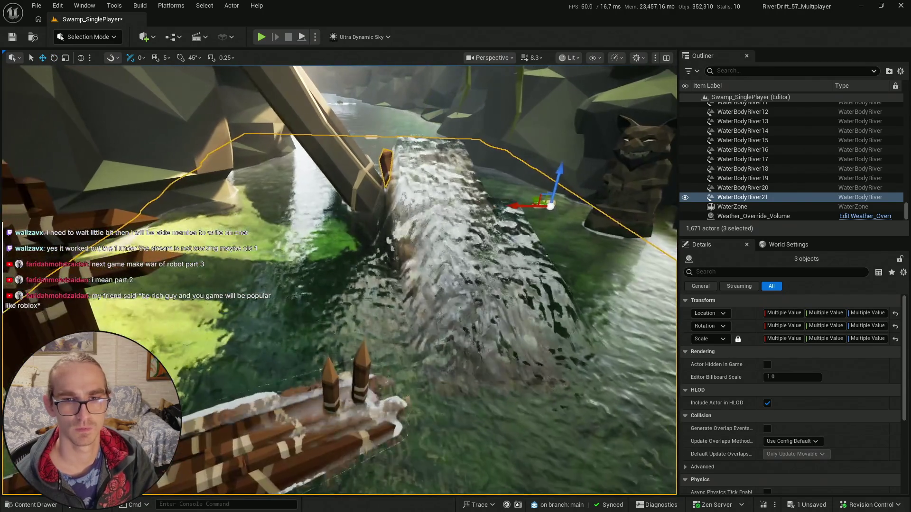
- Undo the bad move and slide the section sideways across the channel as WaterBodyRiver22
key(ctrl+z)
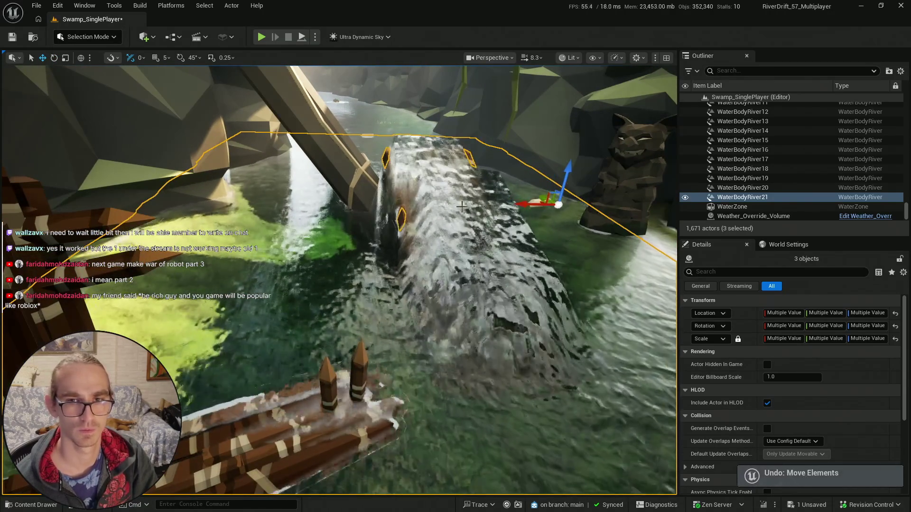
drag(520, 205, 439, 202)
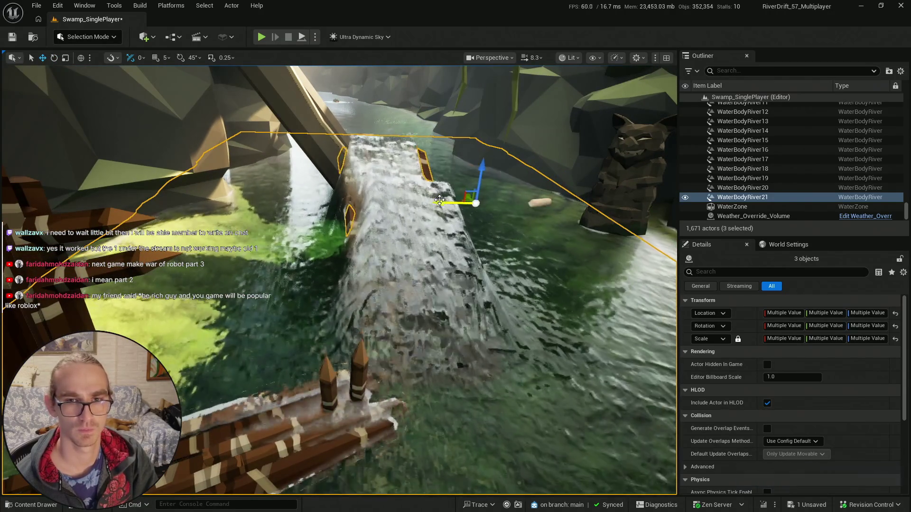
mouse_move(507, 200)
mouse_down()
mouse_move(432, 211)
mouse_move(288, 269)
mouse_up()
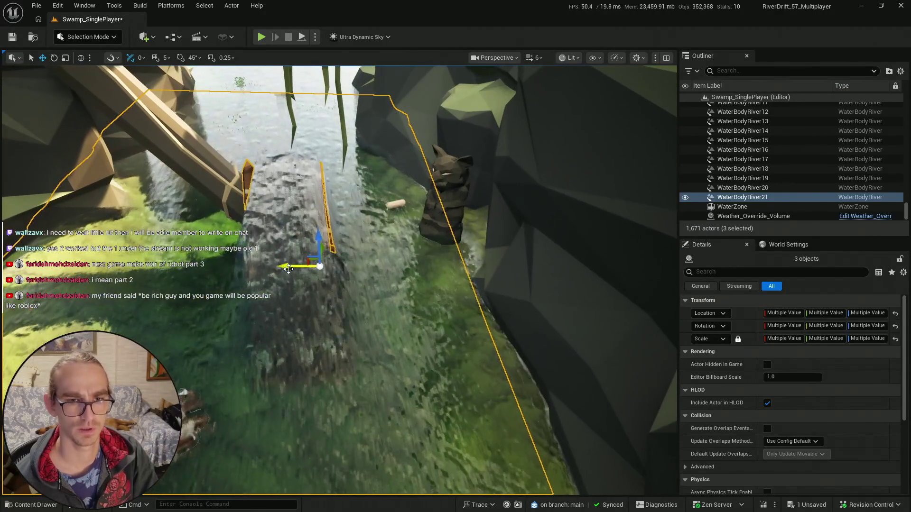
scroll(354, 274, down, 2)
drag(355, 275, 366, 263)
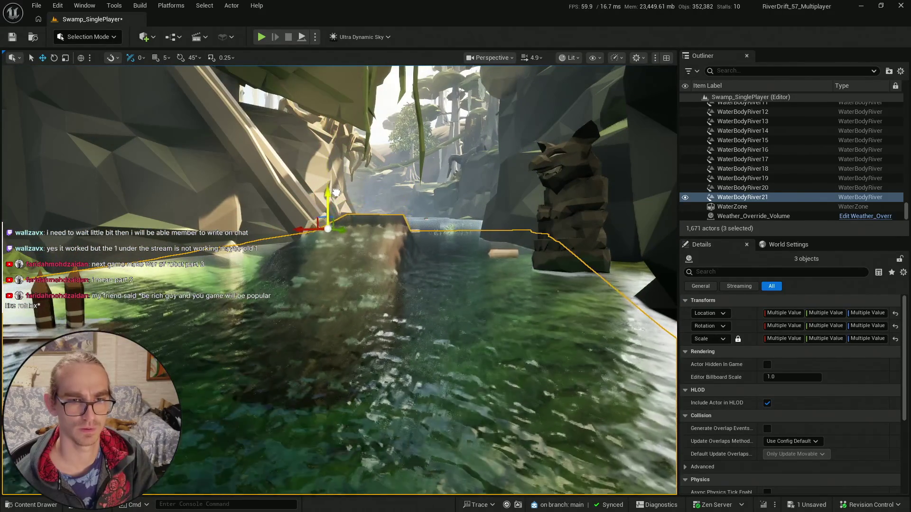
drag(352, 195, 378, 227)
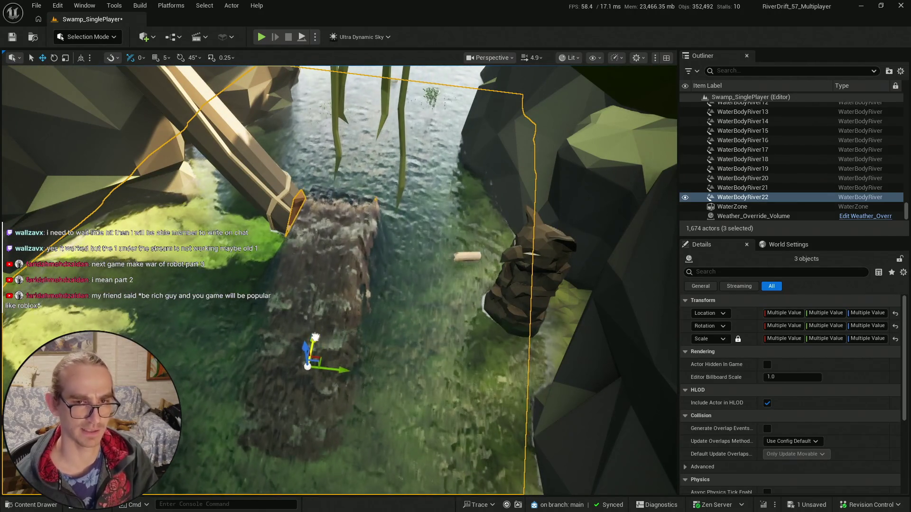
- Undo the last move of WaterBodyRiver22 and survey it along the channel at water level
mouse_move(379, 227)
mouse_down()
mouse_move(389, 189)
mouse_move(323, 337)
mouse_up()
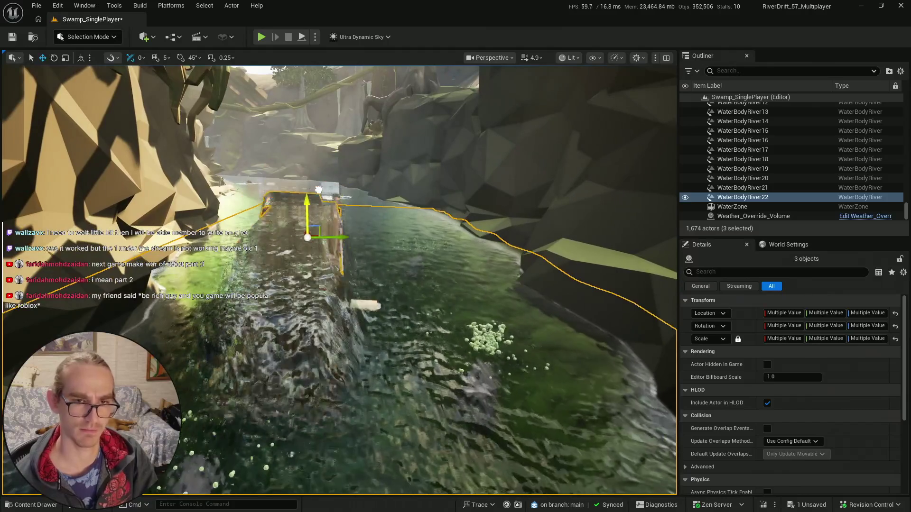
drag(322, 207, 289, 295)
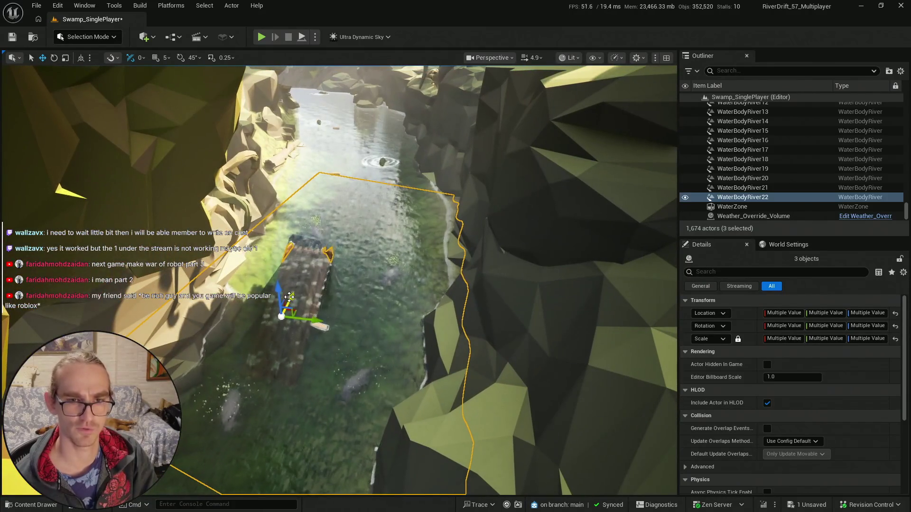
mouse_move(367, 178)
mouse_down()
mouse_move(326, 244)
mouse_move(303, 229)
mouse_move(255, 234)
mouse_move(399, 382)
mouse_up()
key(ctrl+z)
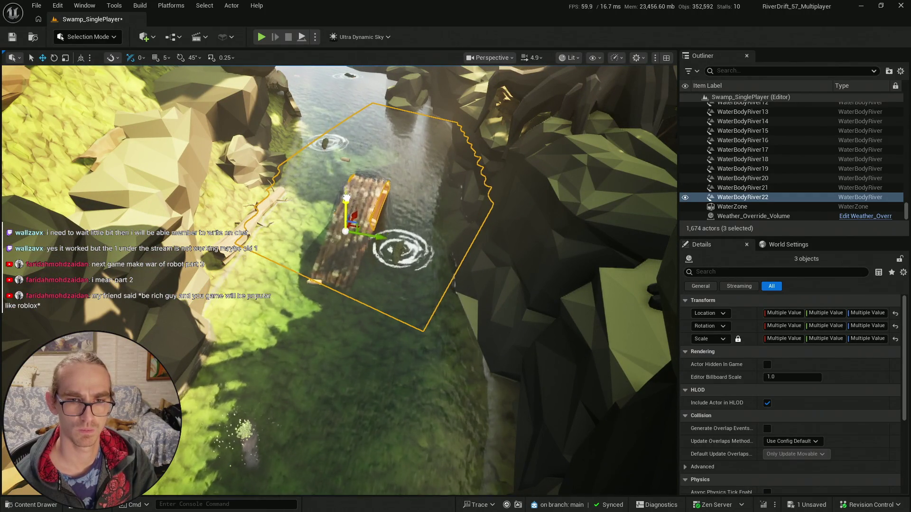
drag(339, 280, 339, 242)
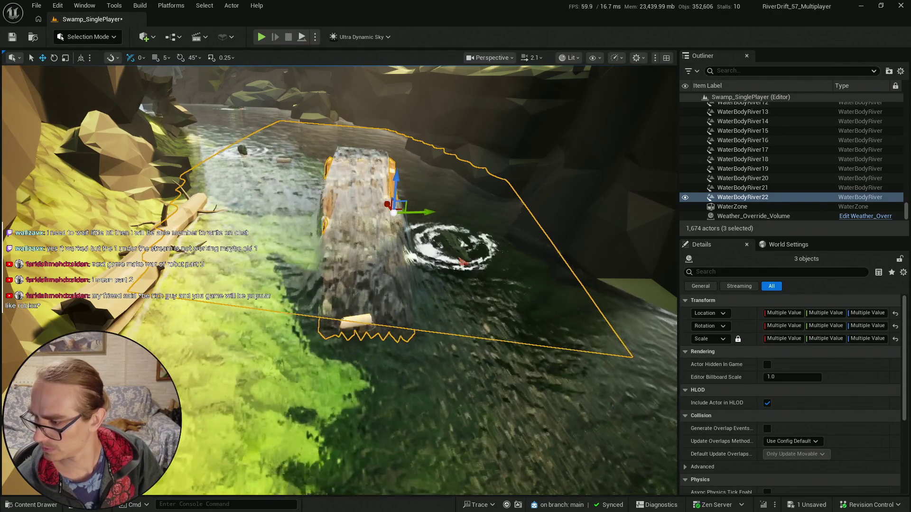
mouse_move(354, 227)
mouse_down()
mouse_move(352, 247)
mouse_move(354, 227)
mouse_move(355, 242)
mouse_move(382, 245)
mouse_move(358, 218)
mouse_up()
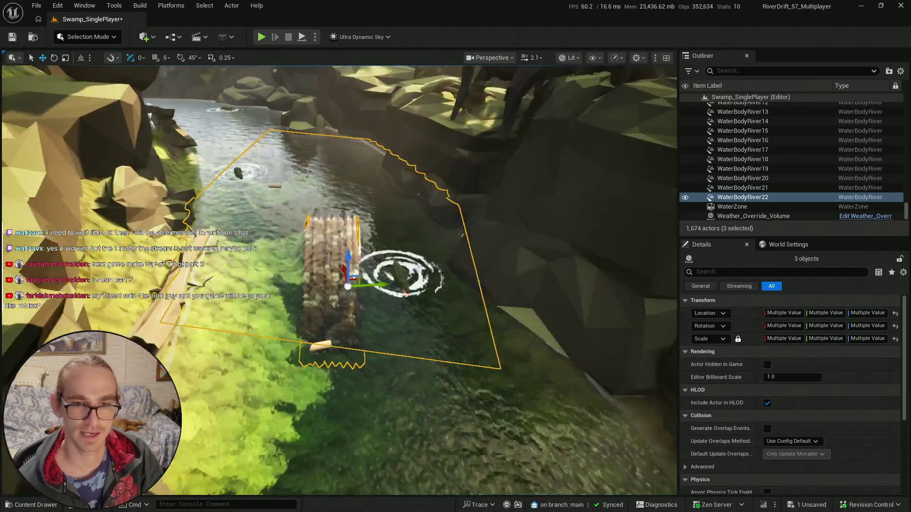
- Undo the log's latest move and frame the log beside the swirling crocodile
key(e)
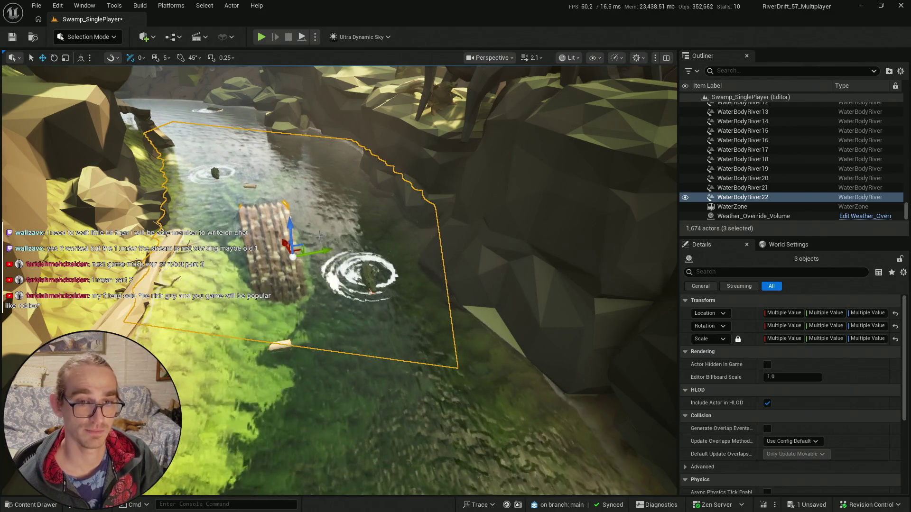
key(ctrl+z)
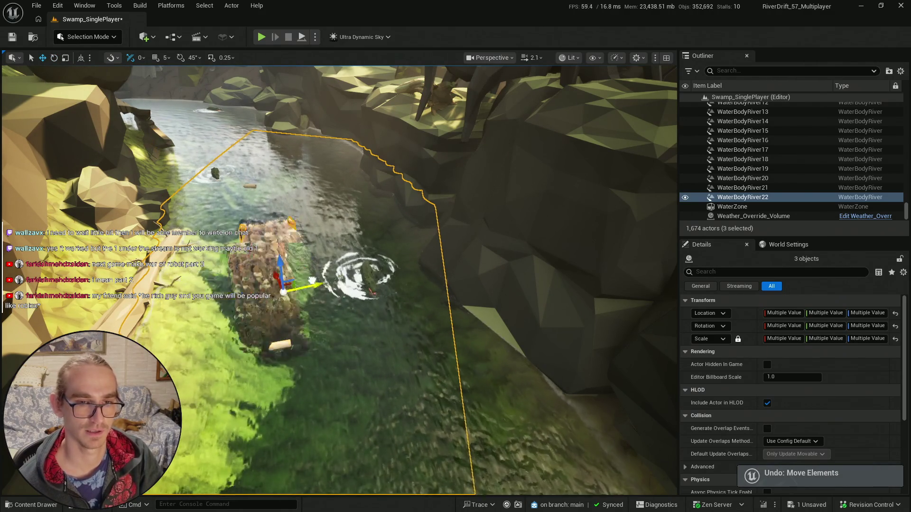
key(f)
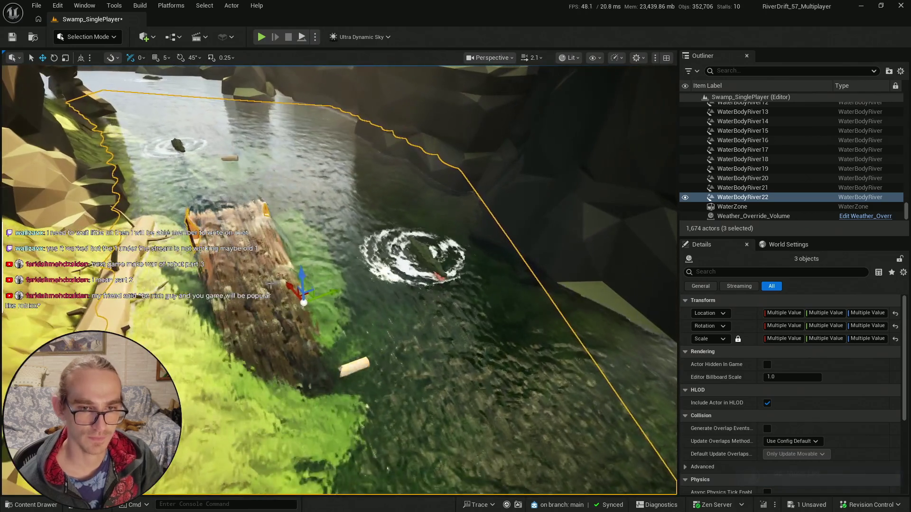
mouse_move(330, 272)
mouse_down()
mouse_move(328, 211)
mouse_move(455, 217)
mouse_up()
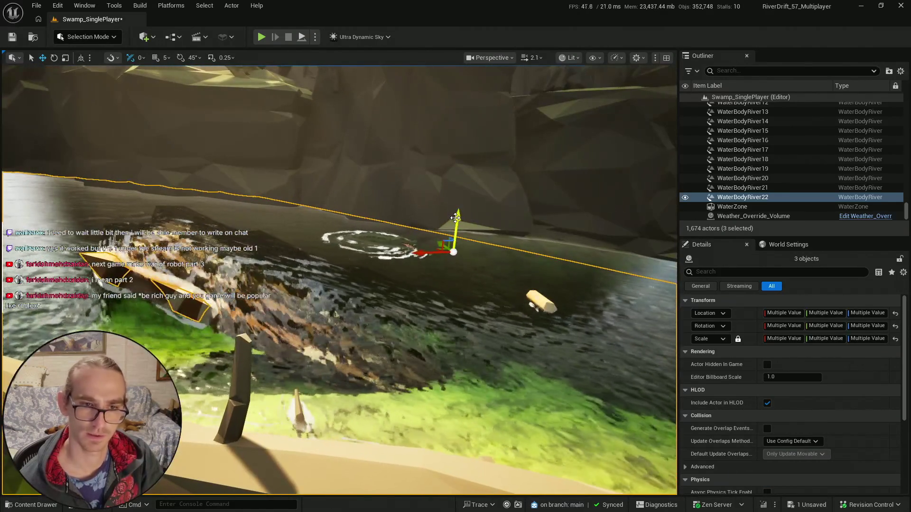
drag(450, 211, 401, 199)
- Duplicate the river section as WaterBodyRiver23 and slide the copy further along the river
drag(433, 225, 434, 225)
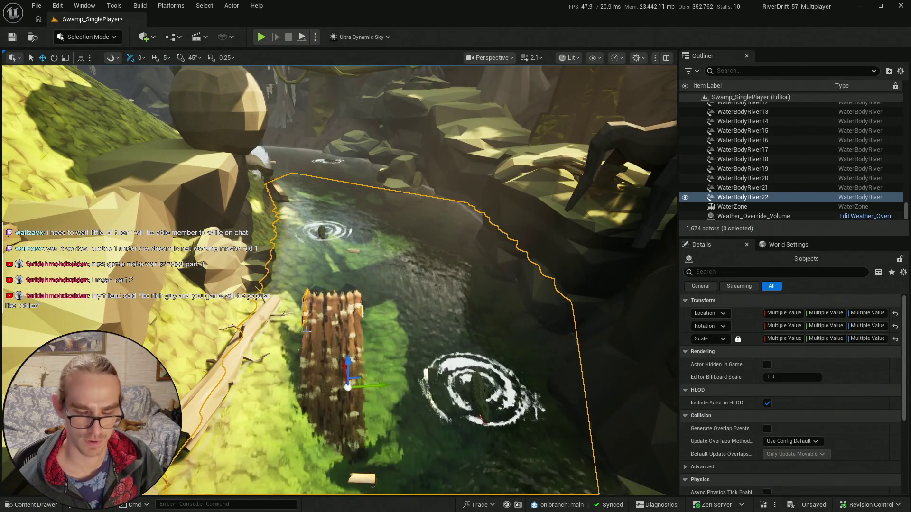
key(ctrl+d)
drag(332, 351, 390, 355)
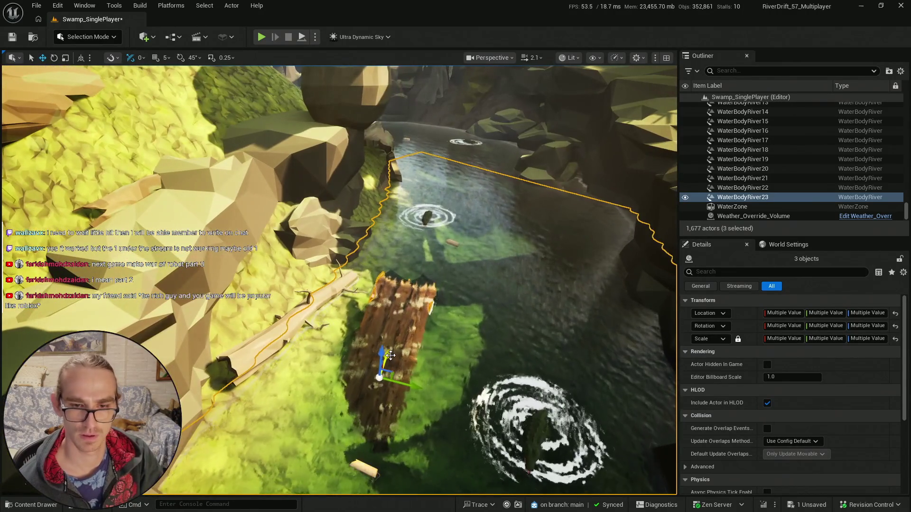
drag(457, 206, 468, 211)
drag(532, 221, 417, 306)
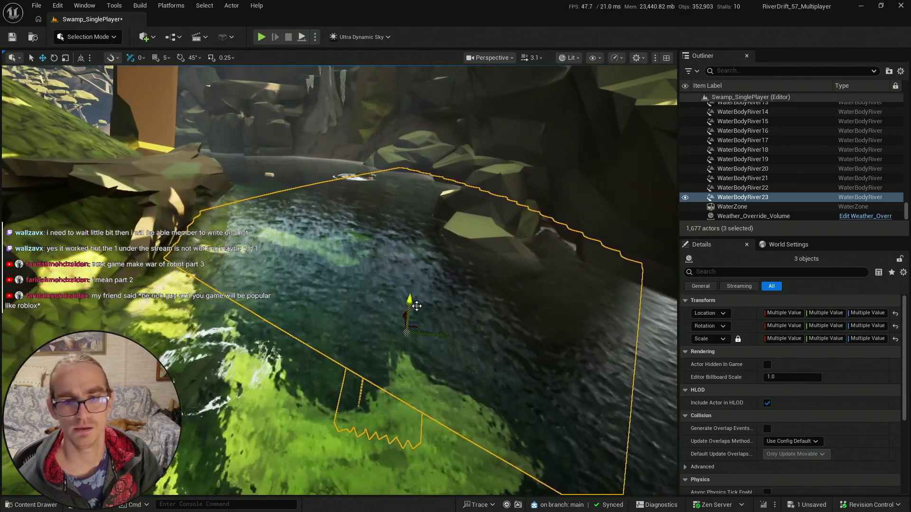
- Position WaterBodyRiver23 upstream near the waterfall with the rotate gizmo, then deselect it
key(e)
drag(414, 193, 301, 255)
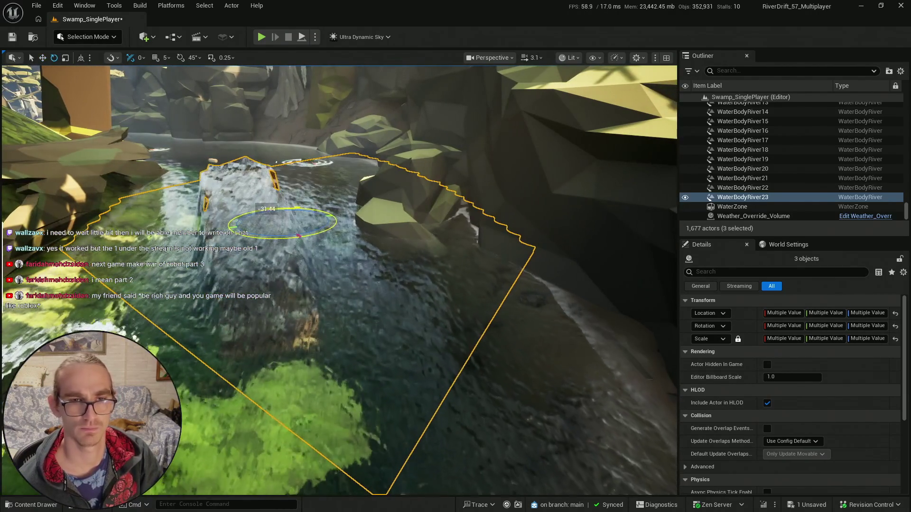
drag(380, 216, 370, 168)
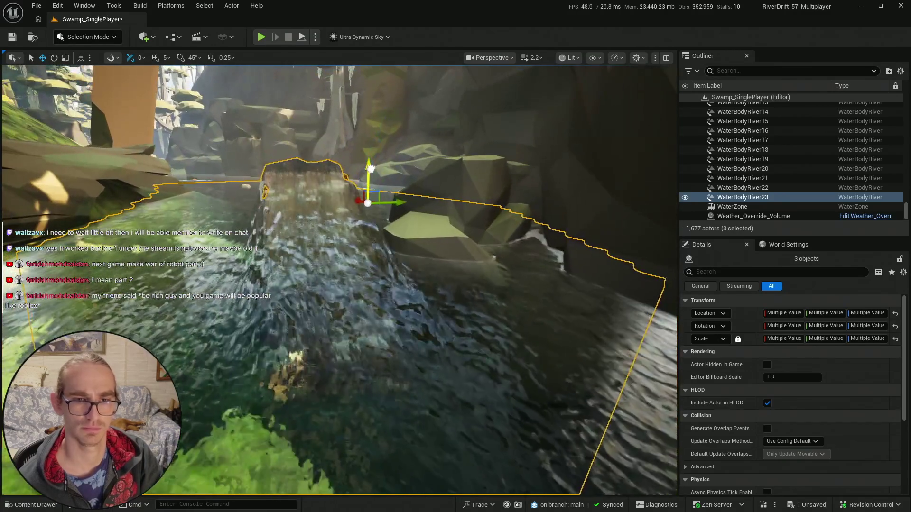
mouse_move(368, 227)
mouse_down()
mouse_move(360, 233)
mouse_move(391, 311)
mouse_up()
key(e)
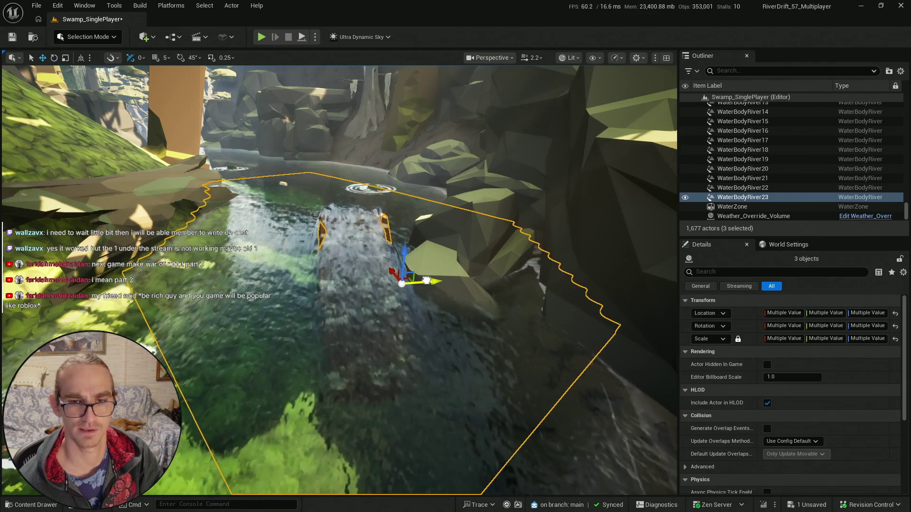
drag(442, 282, 389, 237)
scroll(427, 270, up, 3)
key(Escape)
scroll(399, 242, up, 1)
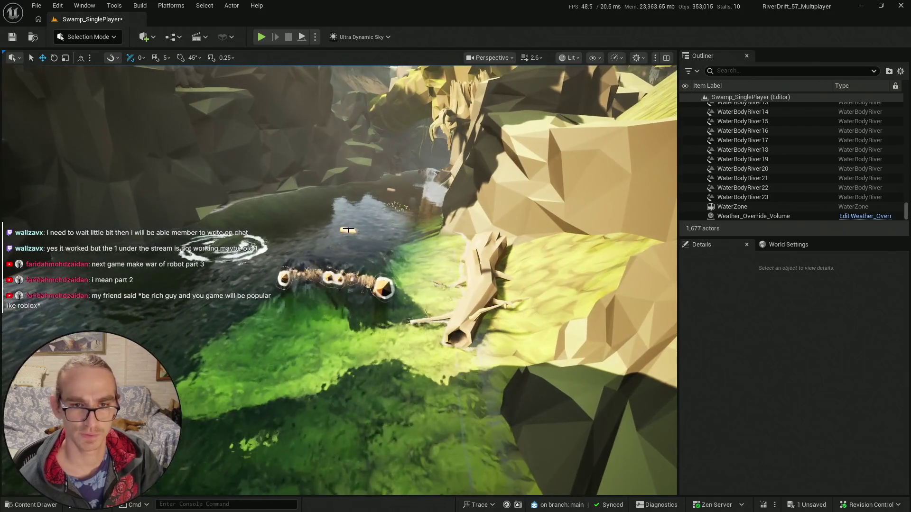
- Reposition the rafts BP_WoodDebris40 and BP_WoodDebris80 along the river
click(346, 232)
key(f)
drag(427, 351, 437, 356)
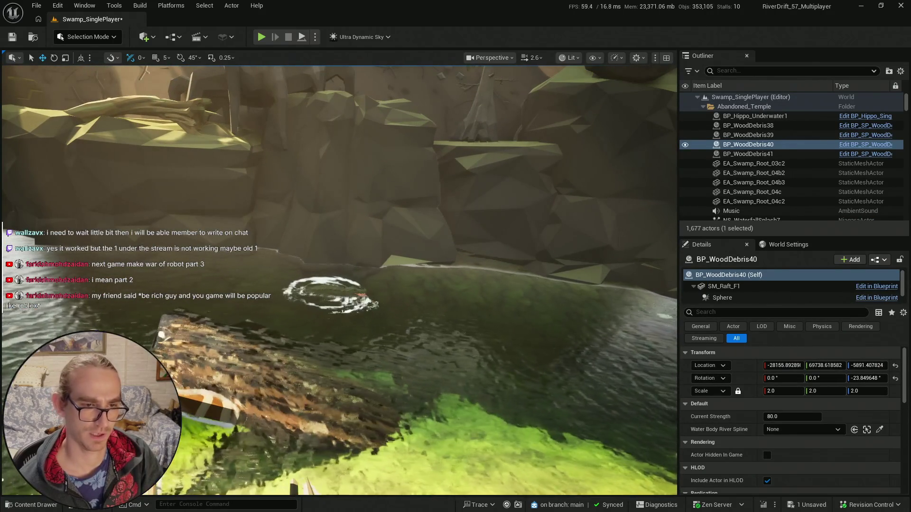
drag(437, 356, 430, 337)
drag(254, 217, 206, 217)
mouse_move(266, 248)
mouse_down()
mouse_move(298, 240)
mouse_move(345, 332)
mouse_up()
click(344, 386)
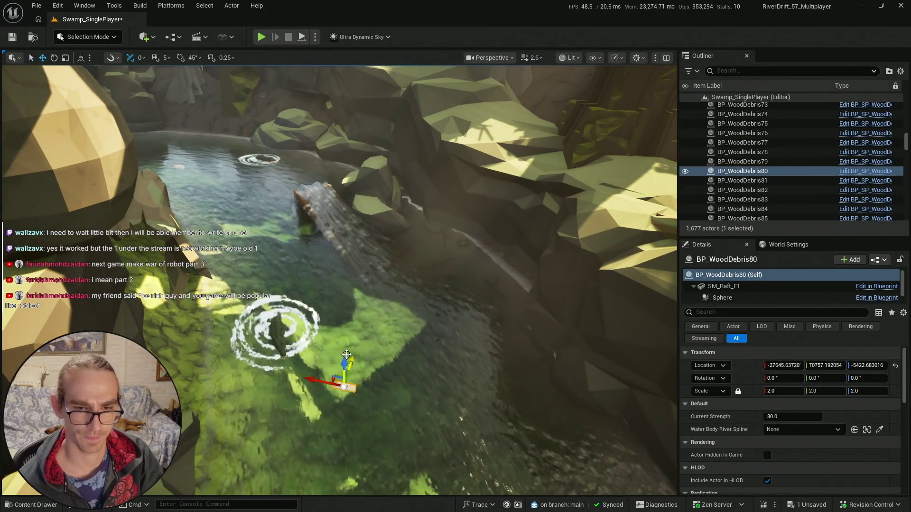
drag(267, 180, 378, 328)
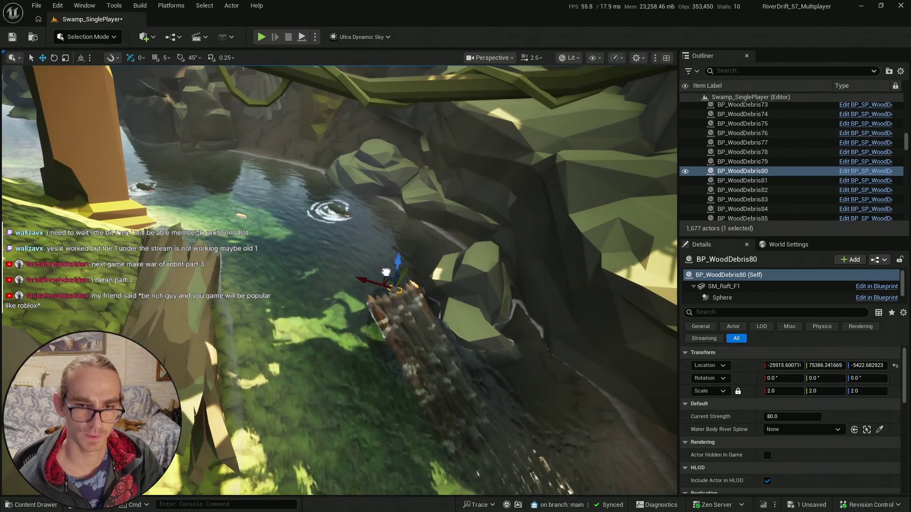
mouse_move(346, 276)
mouse_down()
mouse_move(306, 144)
mouse_move(228, 253)
mouse_move(303, 249)
mouse_move(341, 256)
mouse_move(339, 266)
mouse_move(328, 150)
mouse_move(16, 510)
mouse_up()
- Save the Swamp_SinglePlayer level and switch over to Discord
click(15, 506)
key(ctrl+shift+s)
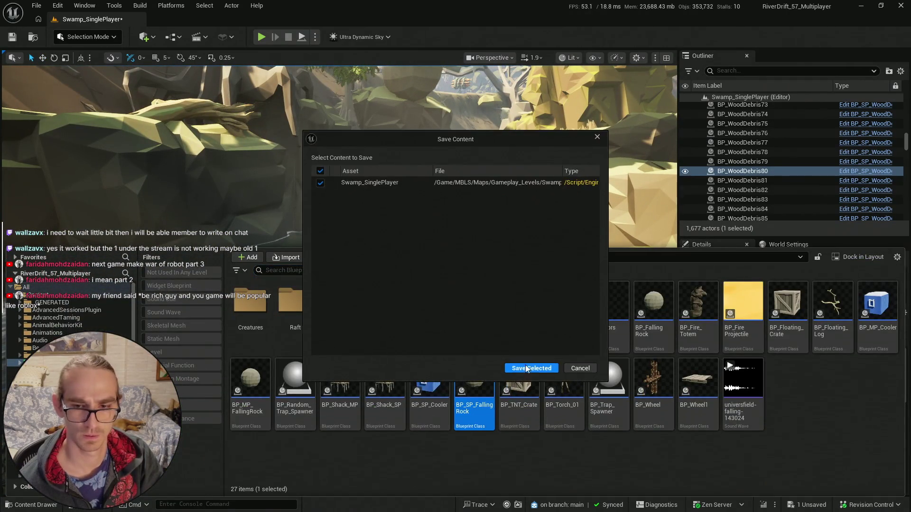
key(Return)
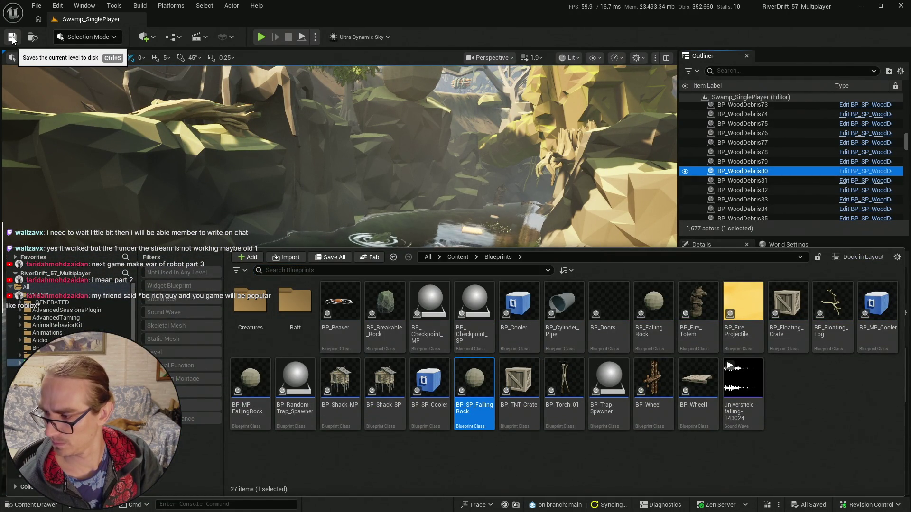
key(super)
click(227, 501)
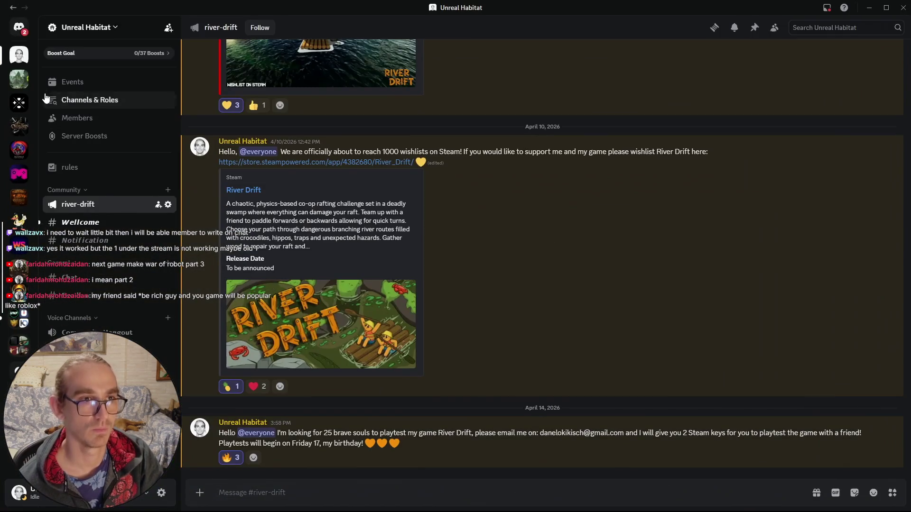
- Accept the pending direct message request in Discord
click(19, 27)
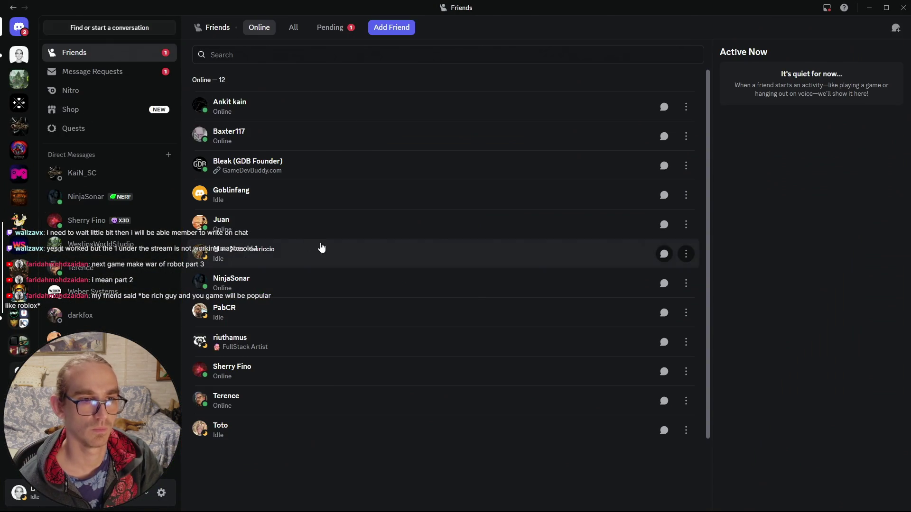
click(124, 72)
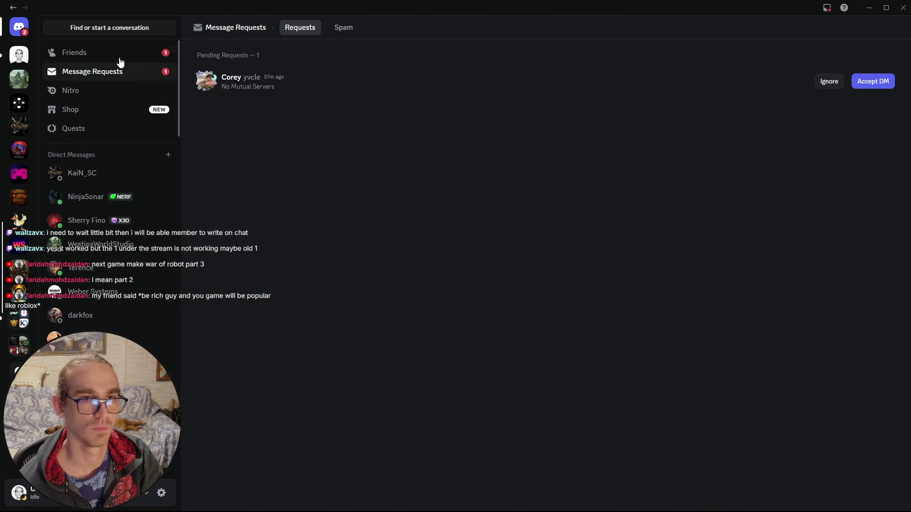
click(423, 86)
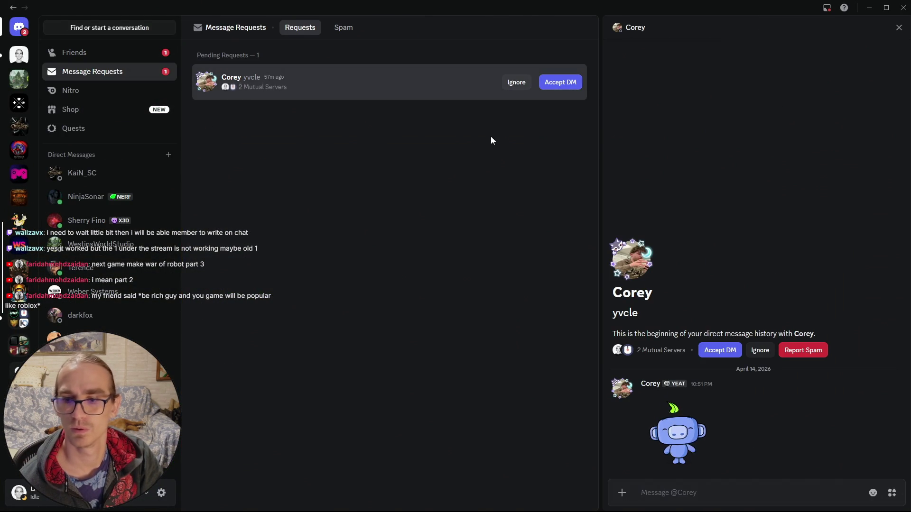
click(720, 350)
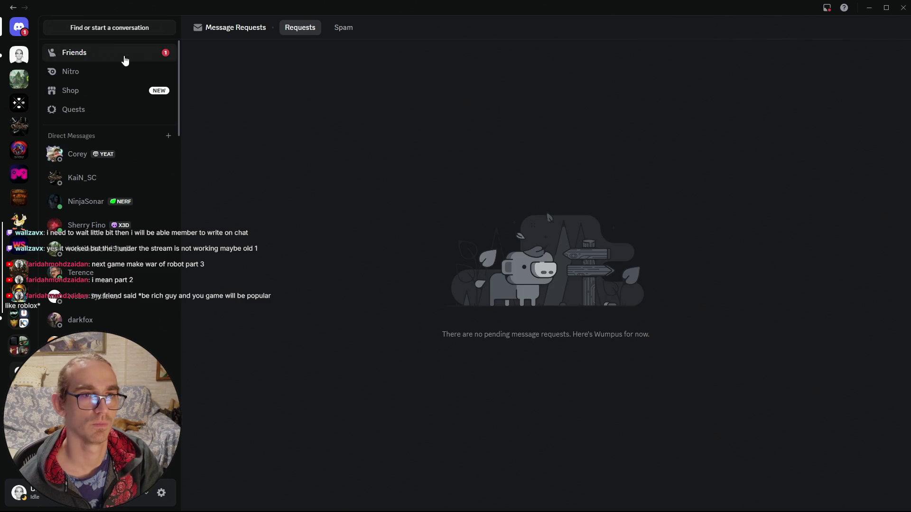
- Accept the incoming friend request from the Pending friends list
click(64, 60)
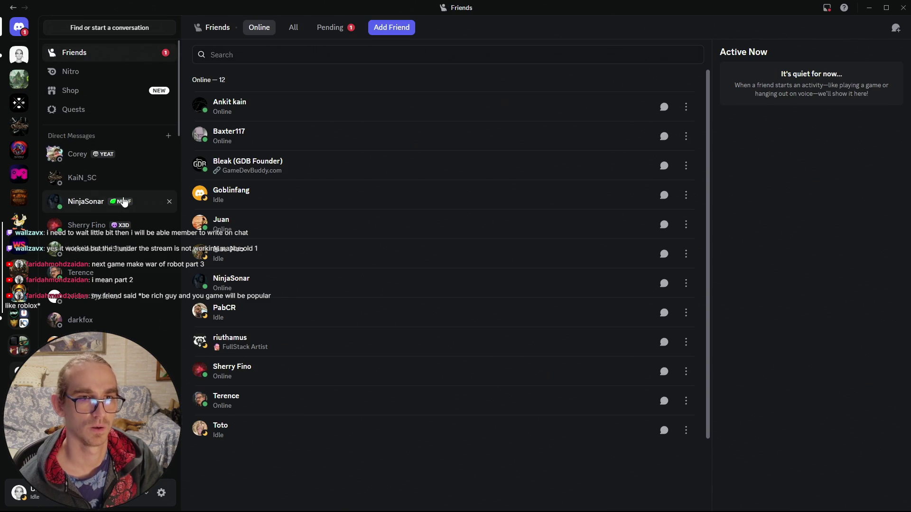
click(334, 28)
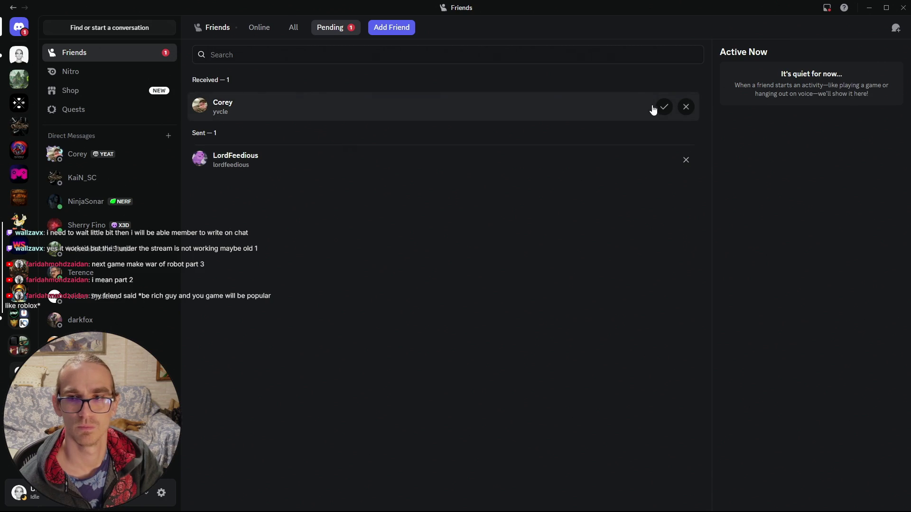
click(612, 113)
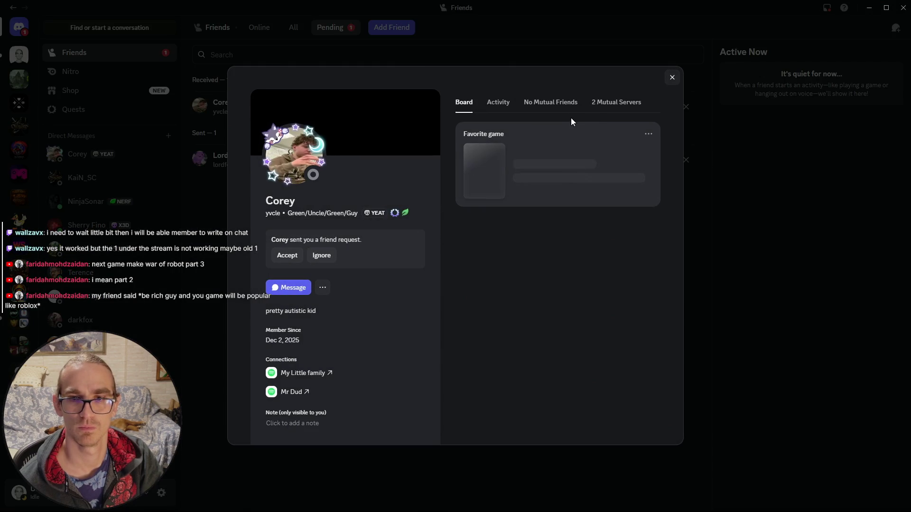
click(672, 77)
click(663, 107)
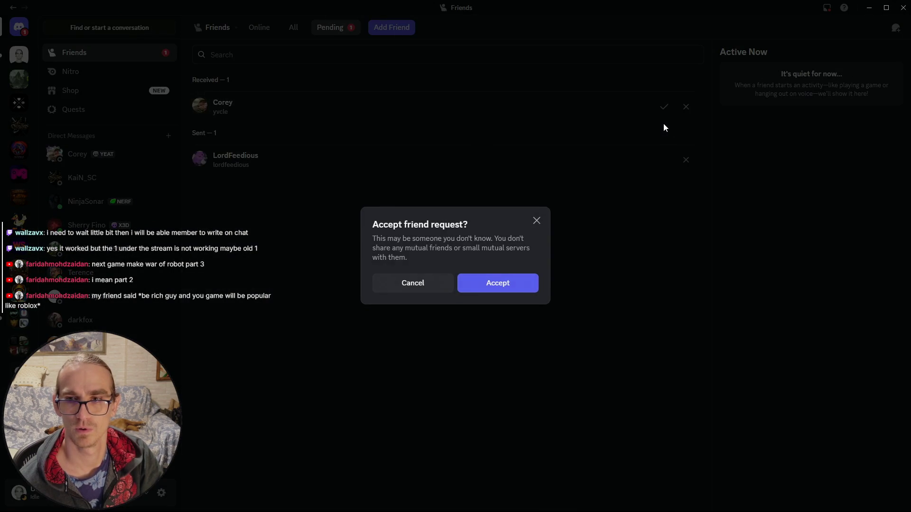
click(515, 286)
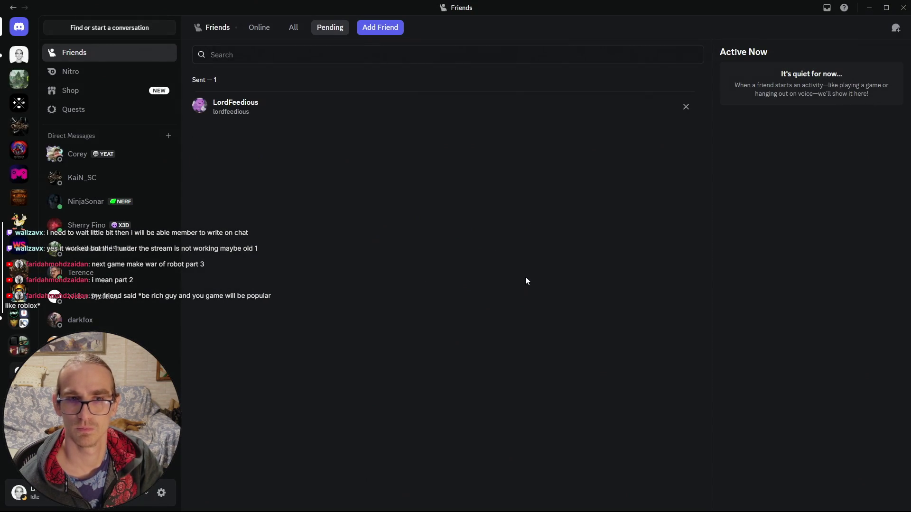
- Post a wave greeting to the newcomer in the Wellcome channel
click(19, 79)
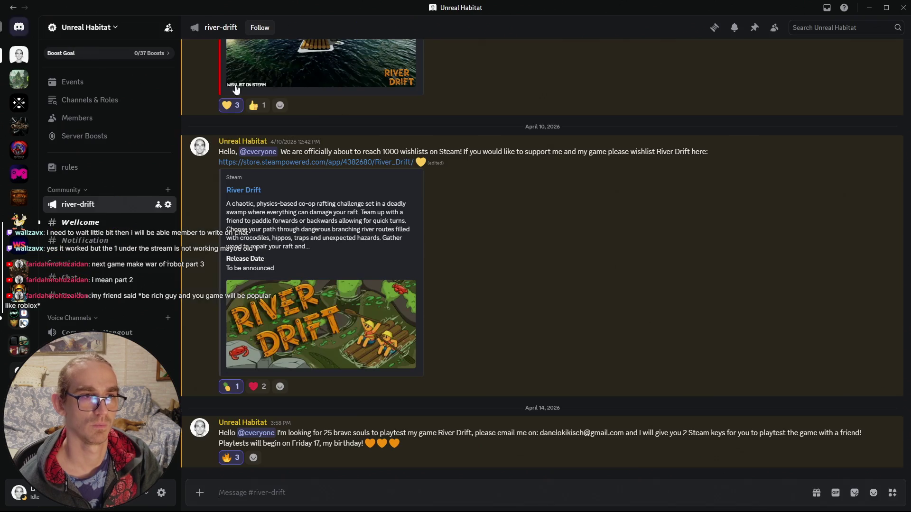
click(95, 222)
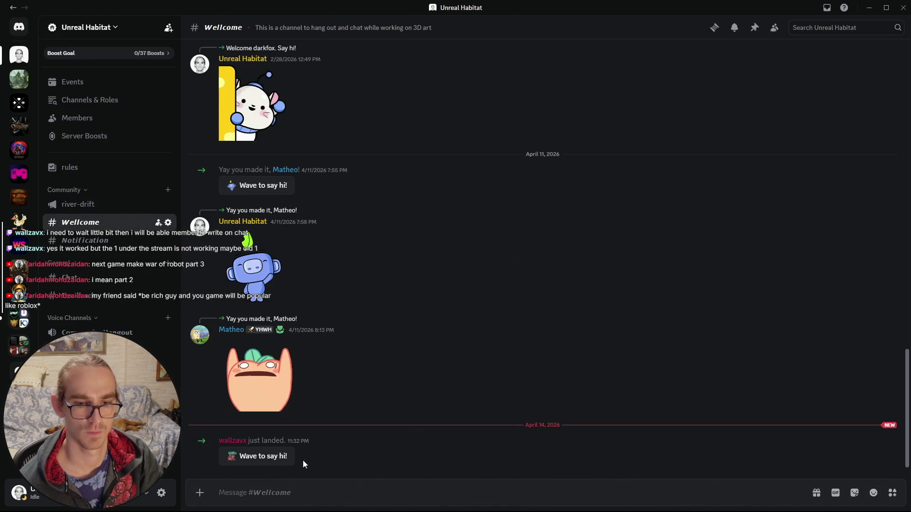
click(272, 458)
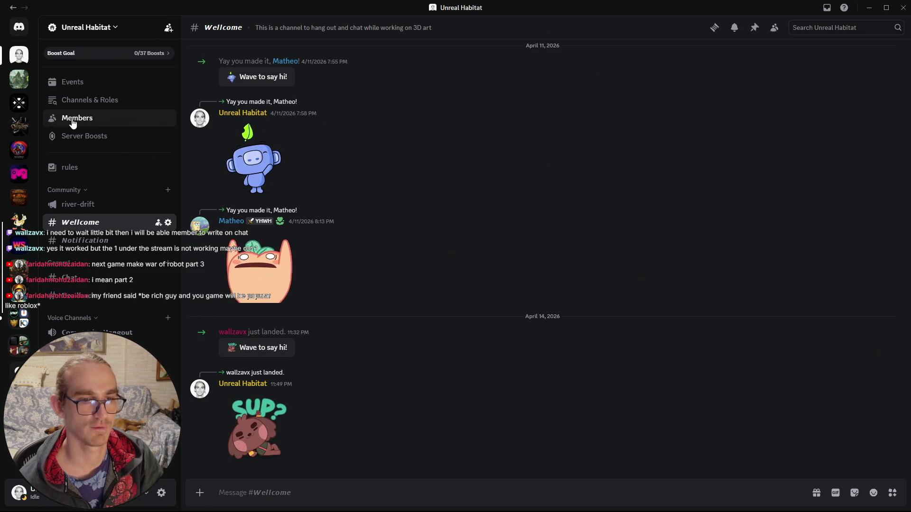
- Open the new friend's direct messages, then minimize Discord
click(19, 26)
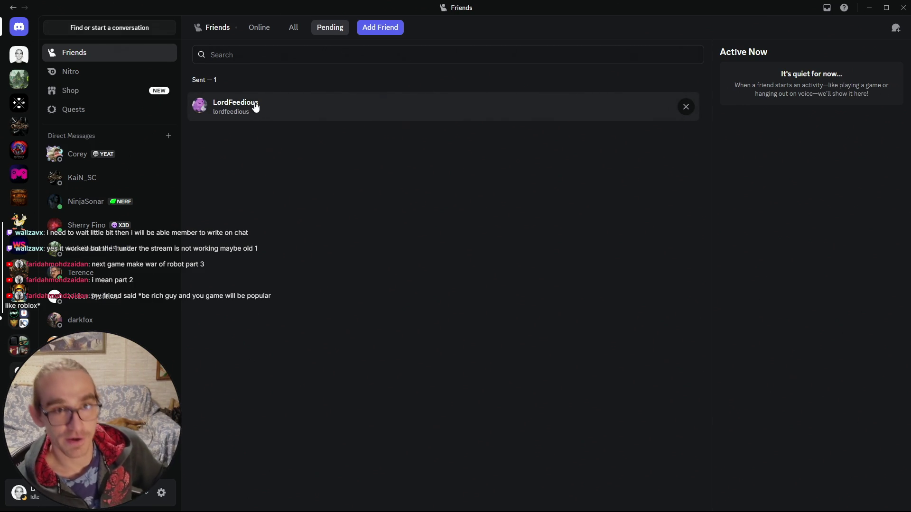
click(129, 154)
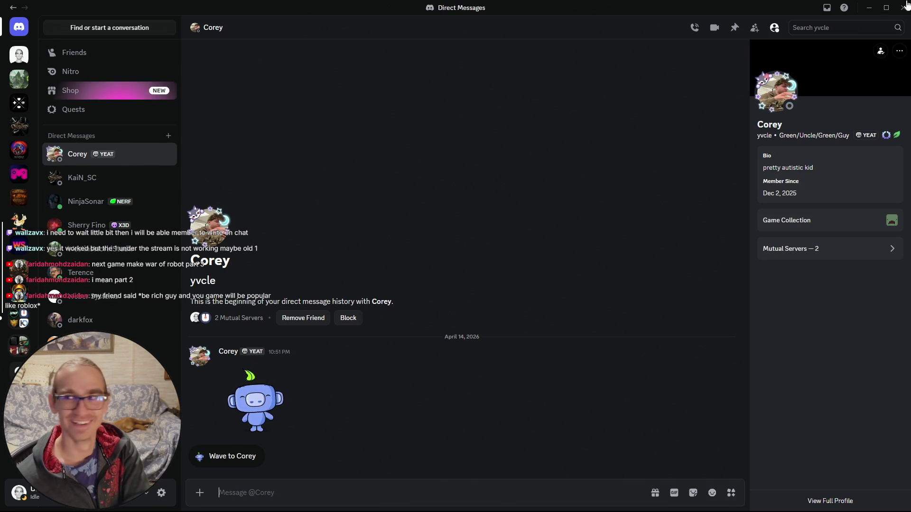
click(867, 7)
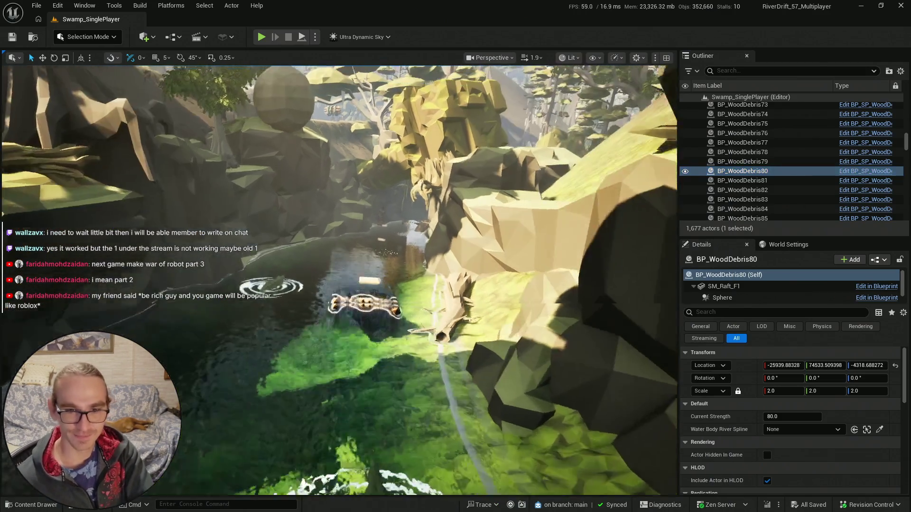
- Toggle the Content Drawer and start a Play-in-Editor test of Swamp_SinglePlayer
scroll(383, 301, up, 3)
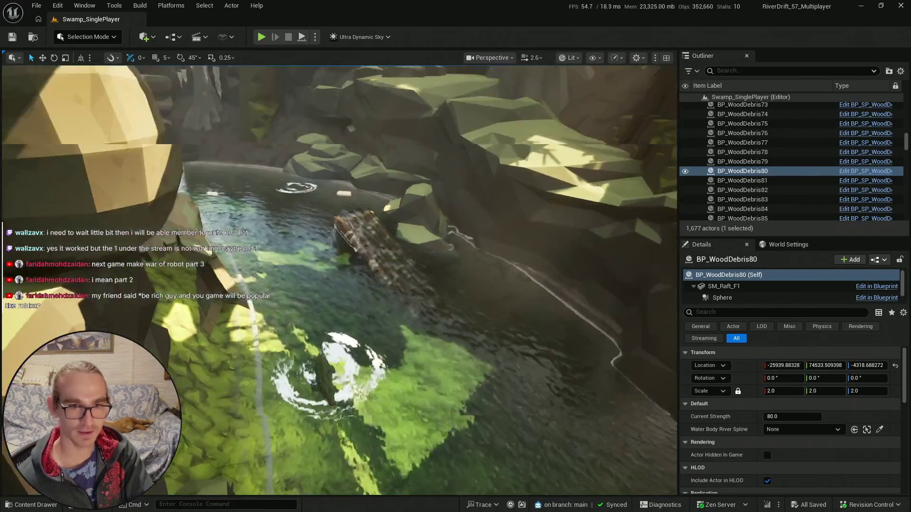
key(ctrl+space)
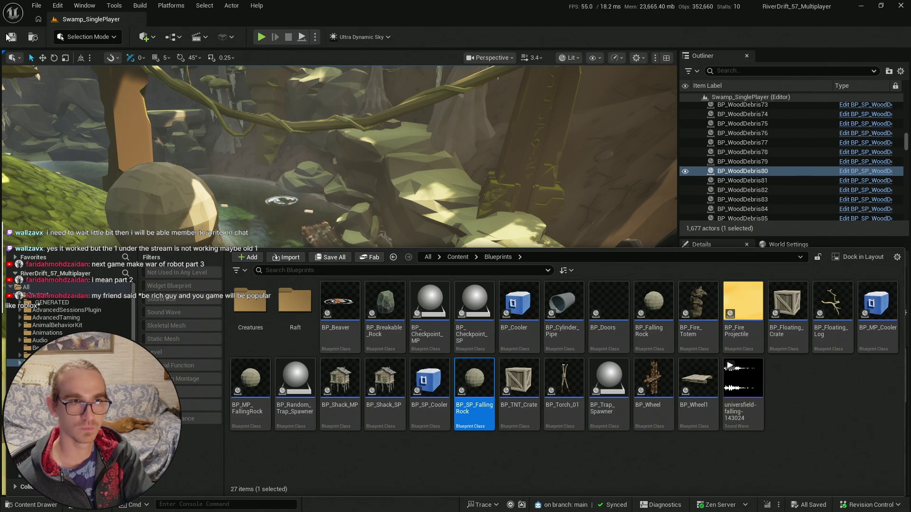
key(ctrl+space)
click(261, 37)
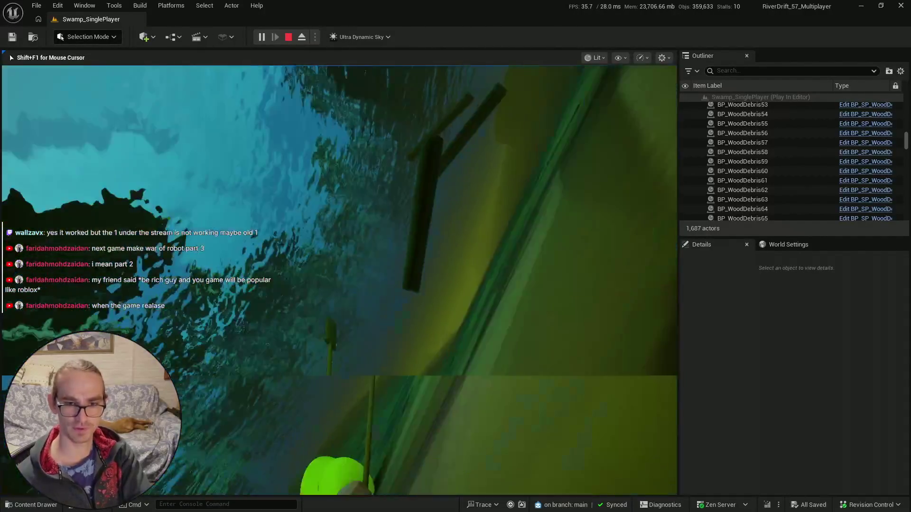
- Stop the play test, close the Message Log, and pull back for a wide river view
key(Escape)
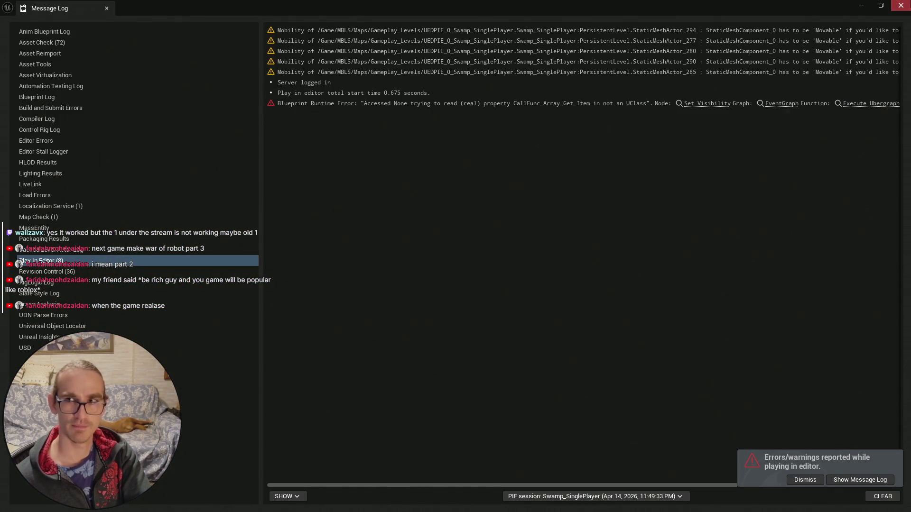
click(900, 5)
scroll(339, 280, up, 2)
key(s)
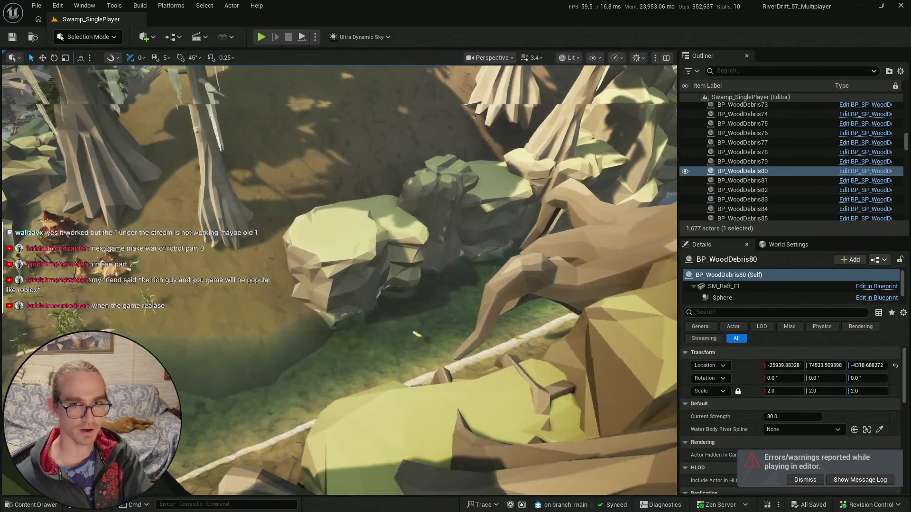
scroll(340, 279, up, 2)
- Fly down the river through the cave to the crocodile, then open the Content Drawer
key(w)
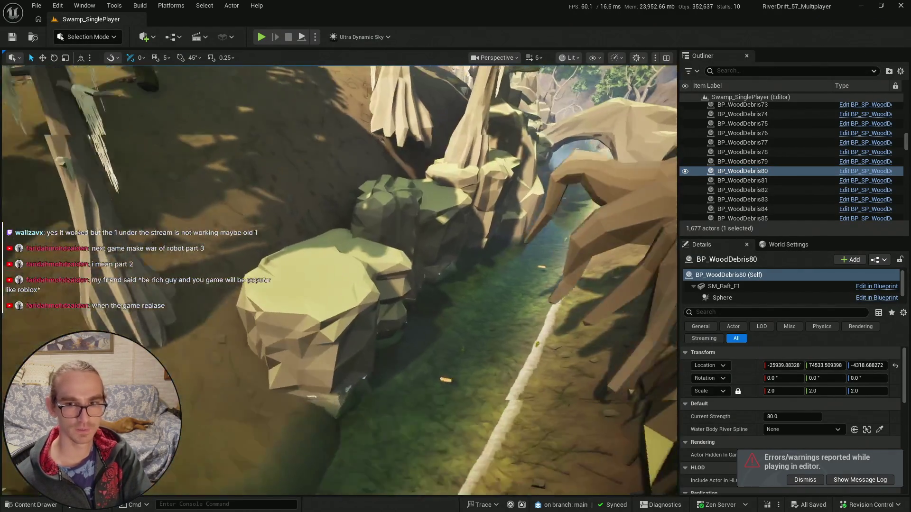
scroll(339, 280, up, 1)
key(w)
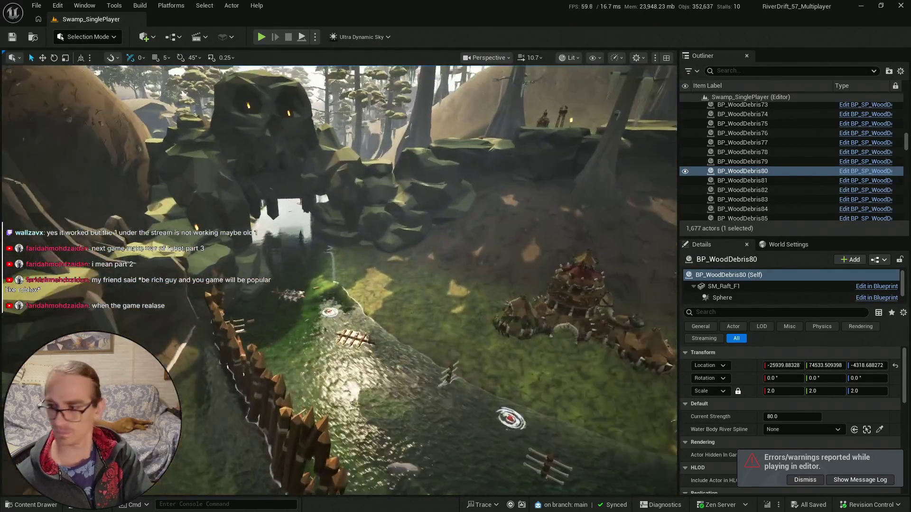
key(w)
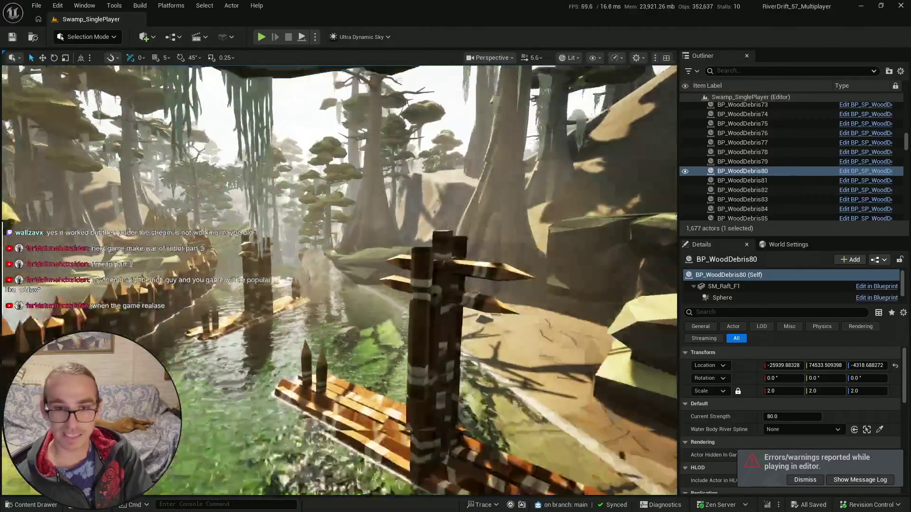
scroll(339, 279, down, 4)
key(w)
scroll(339, 280, down, 1)
click(23, 506)
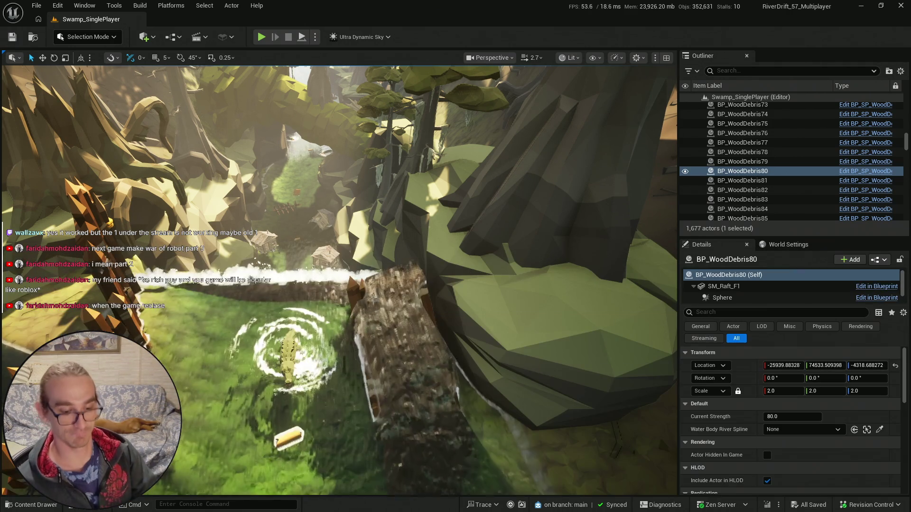
key(super)
key(super+n)
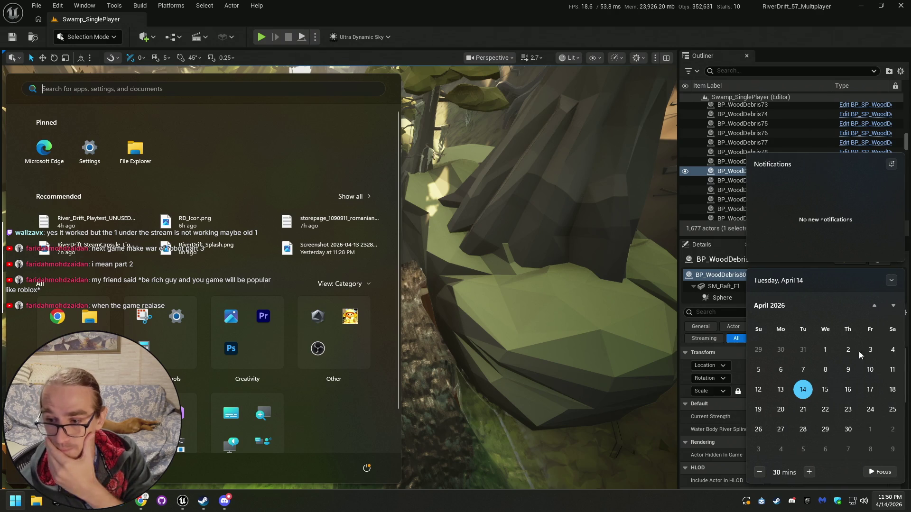
click(891, 307)
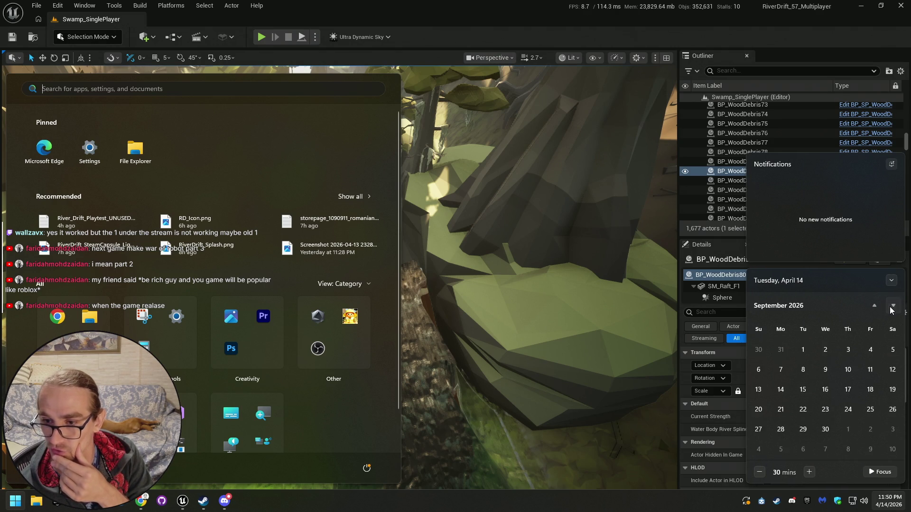
click(892, 306)
click(892, 306)
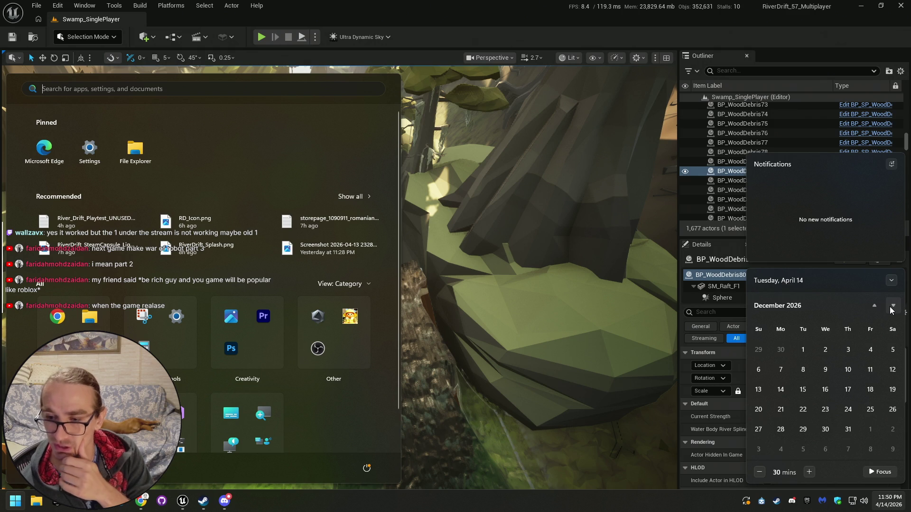
click(325, 508)
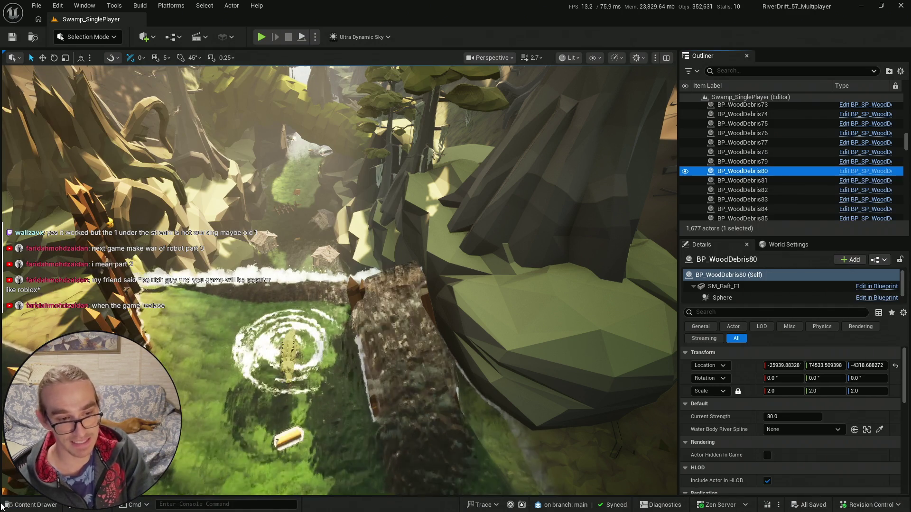
key(ctrl+space)
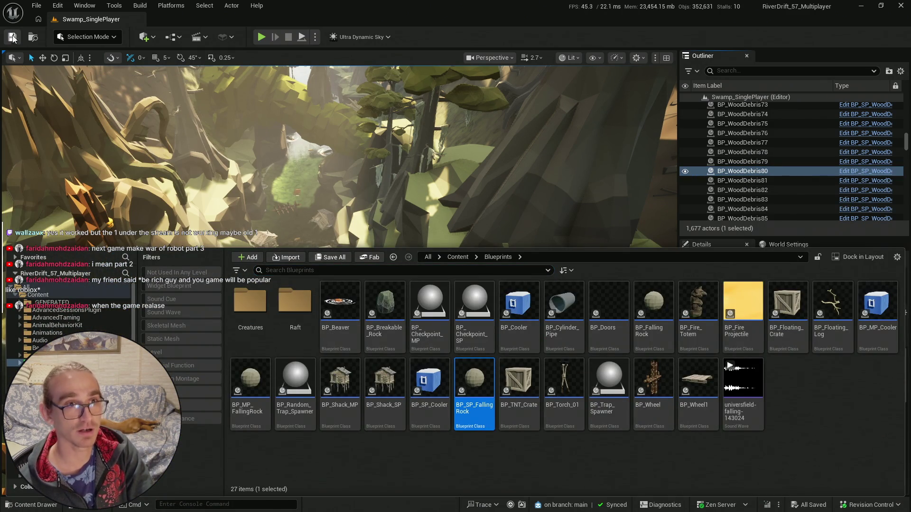
key(ctrl+space)
key(Escape)
scroll(339, 280, up, 3)
key(w)
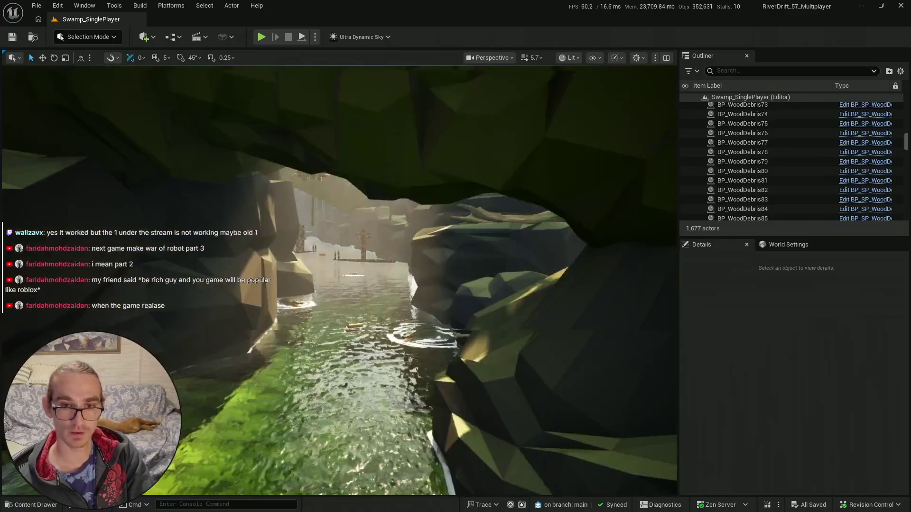
key(w)
scroll(339, 280, up, 2)
key(w)
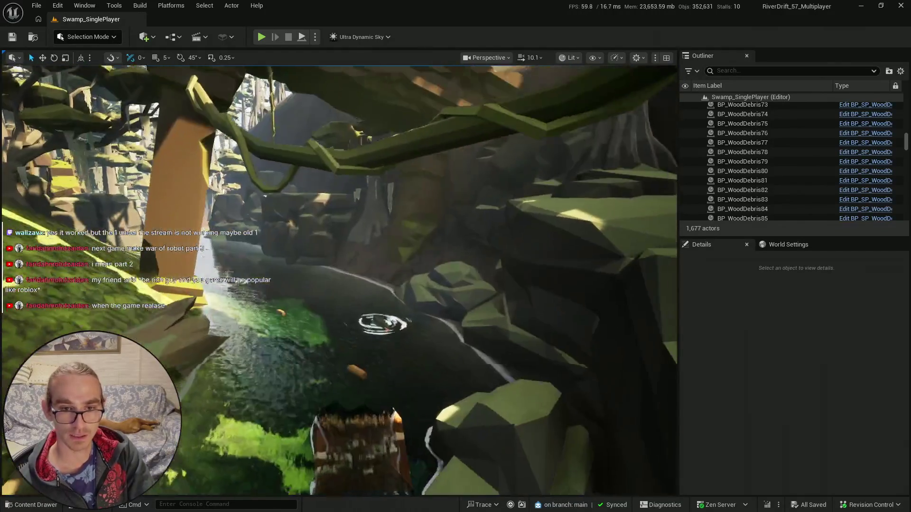
key(w)
click(44, 499)
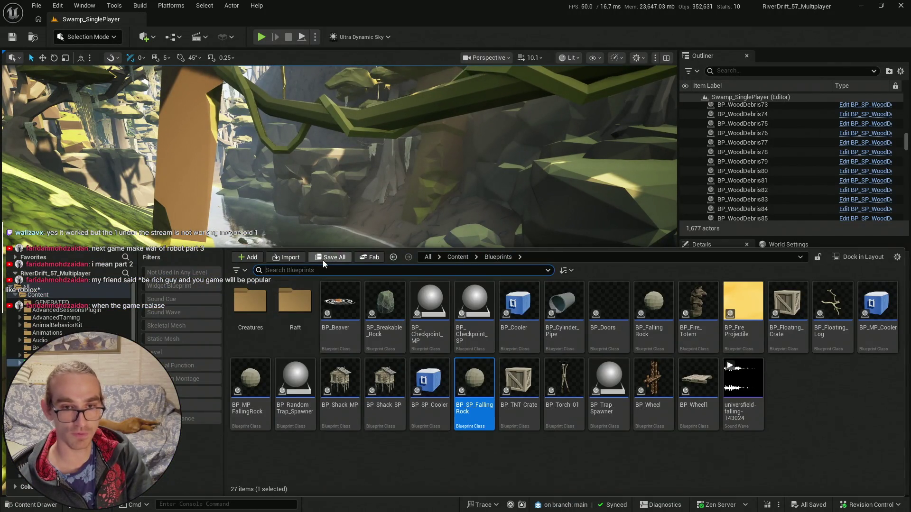
drag(420, 208, 419, 207)
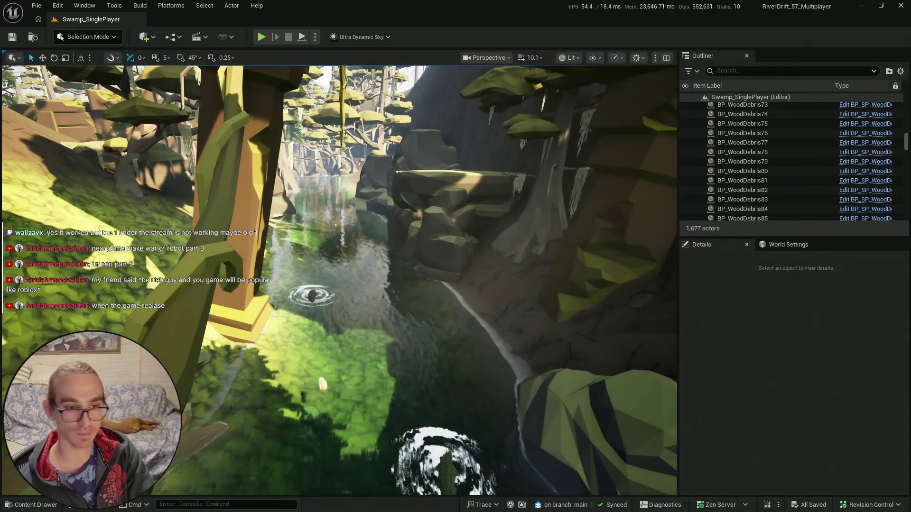
key(ctrl+space)
drag(538, 385, 539, 117)
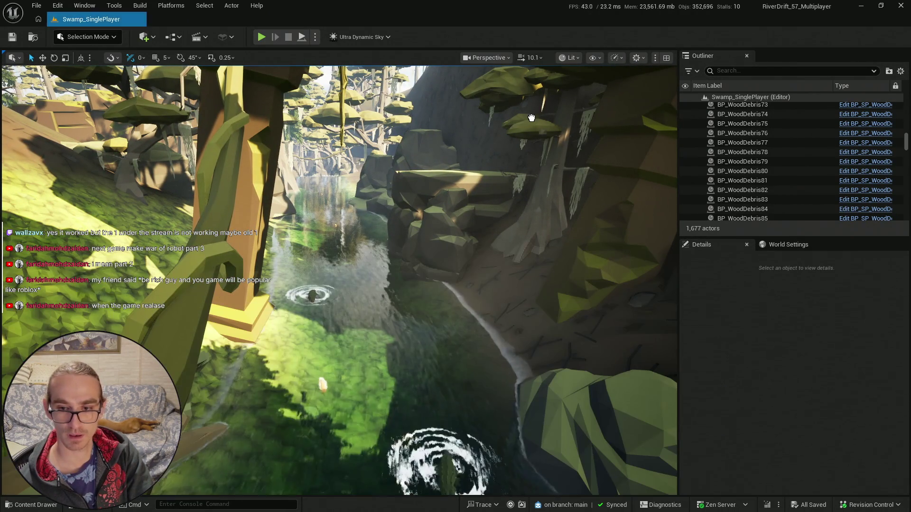
- Drop the first four BP_TNT_Crate actors into the swamp river
drag(388, 342, 388, 343)
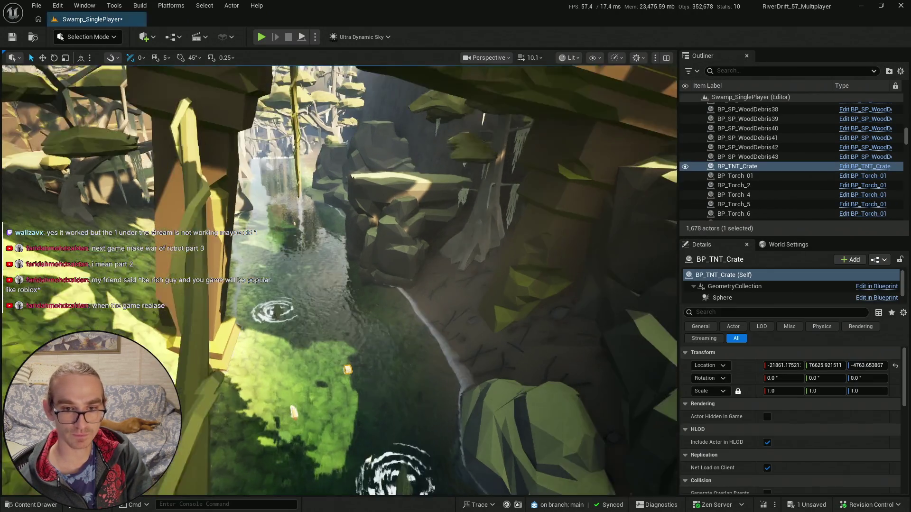
key(ctrl+space)
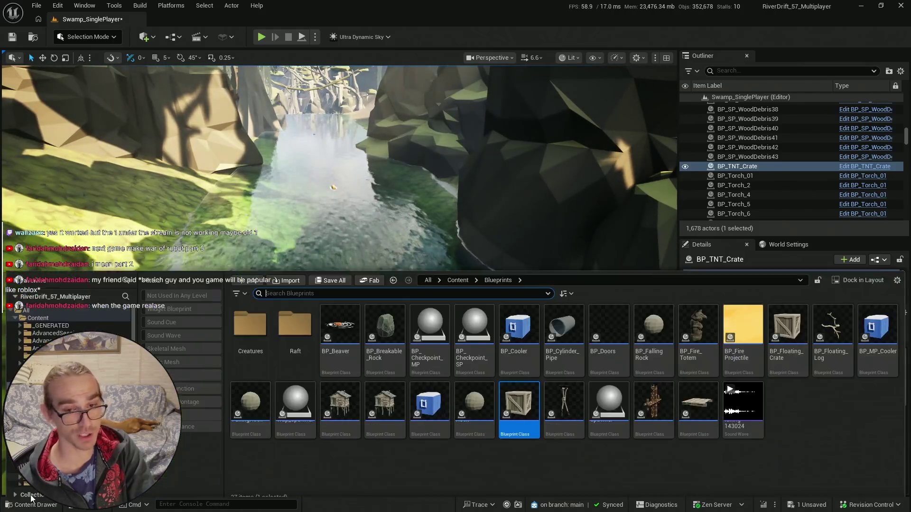
key(ctrl+space)
drag(310, 176, 240, 299)
click(40, 506)
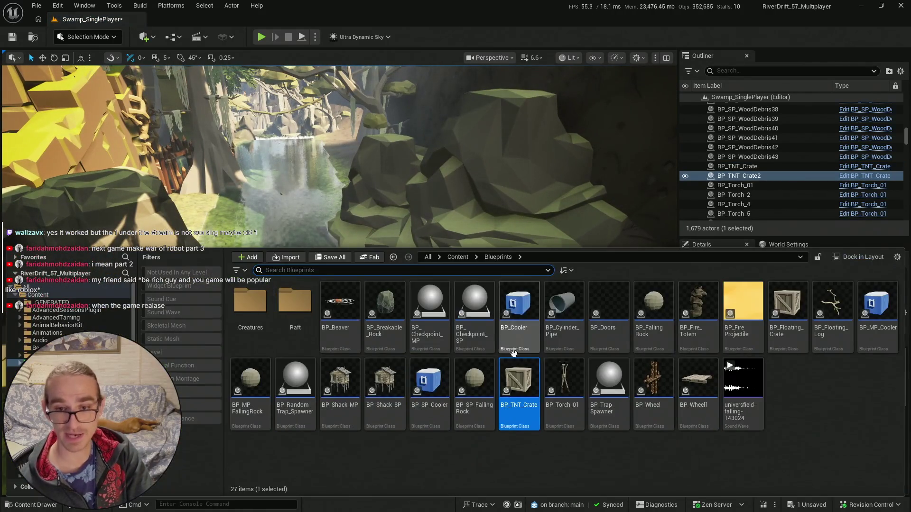
drag(359, 145, 347, 300)
drag(359, 269, 359, 269)
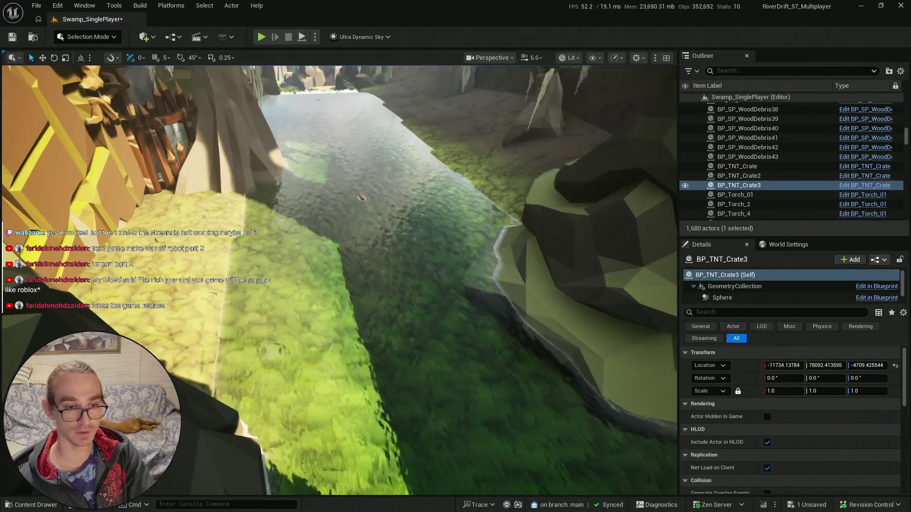
click(26, 505)
drag(335, 235, 313, 264)
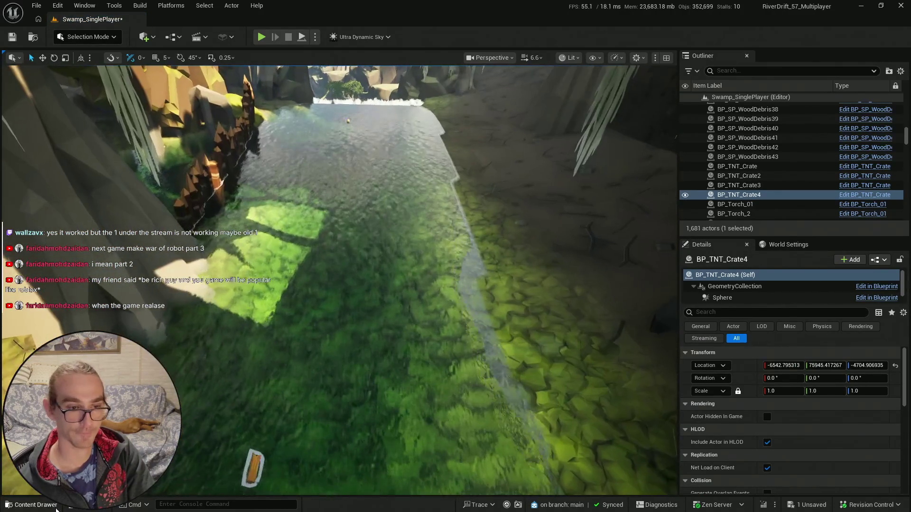
- Place the fifth and sixth TNT crates onto the river water
click(28, 504)
mouse_move(518, 386)
mouse_down()
mouse_move(341, 221)
mouse_move(397, 237)
mouse_up()
drag(404, 289, 404, 289)
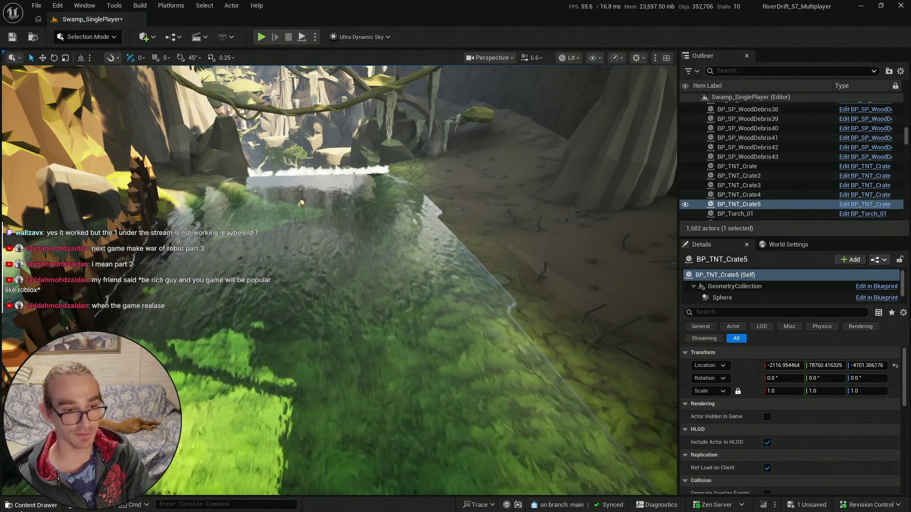
click(21, 509)
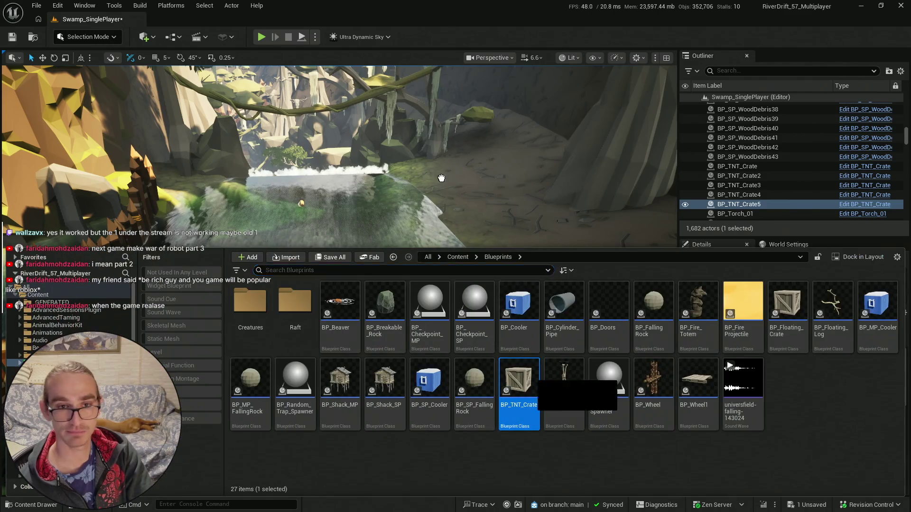
drag(503, 237, 278, 259)
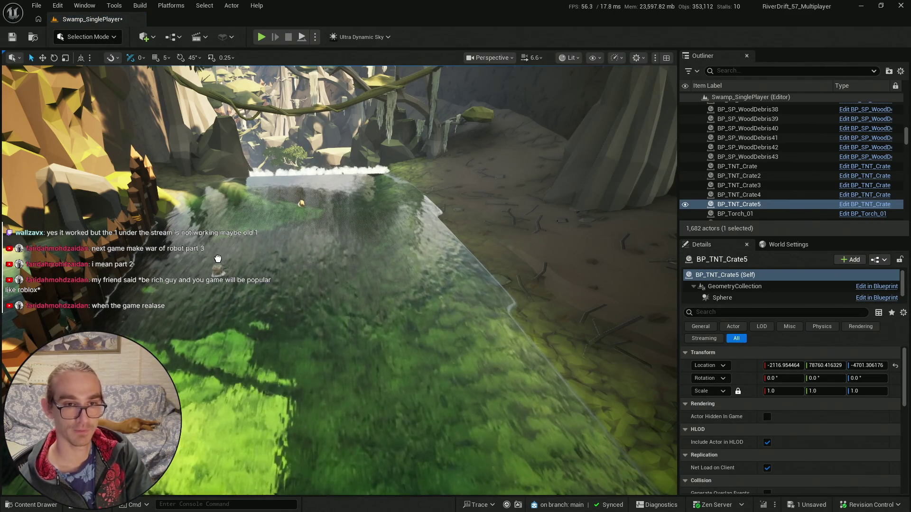
drag(218, 258, 218, 260)
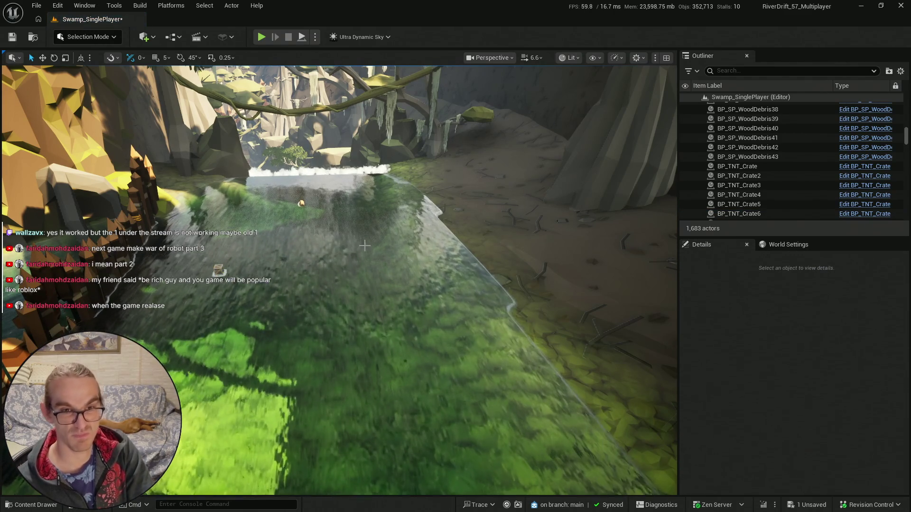
click(21, 505)
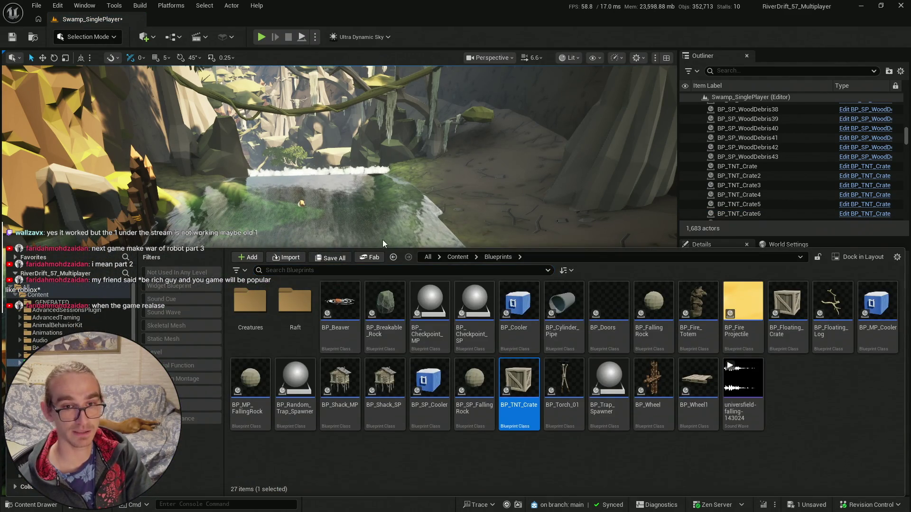
- Save all modified content, confirming the level save
click(12, 37)
click(536, 369)
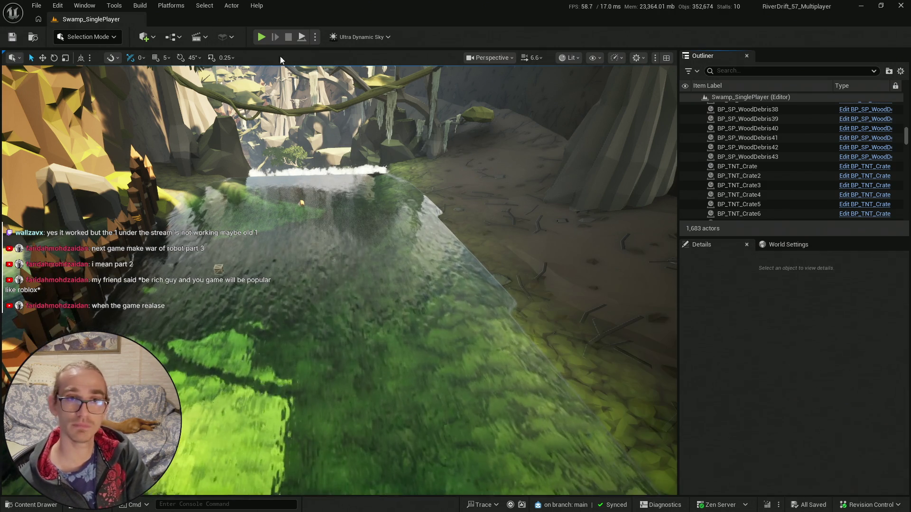
key(alt+p)
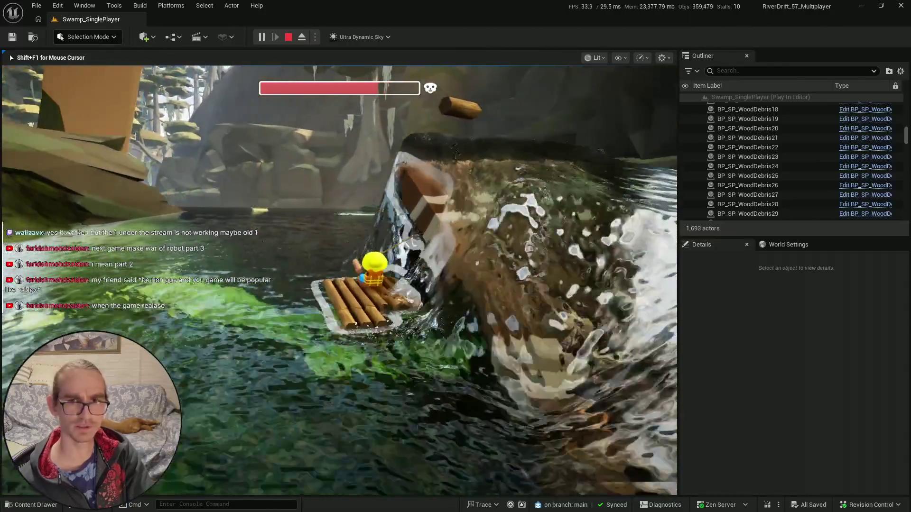
- End the raft play test so the Message Log lists its mesh mobility warnings
key(Escape)
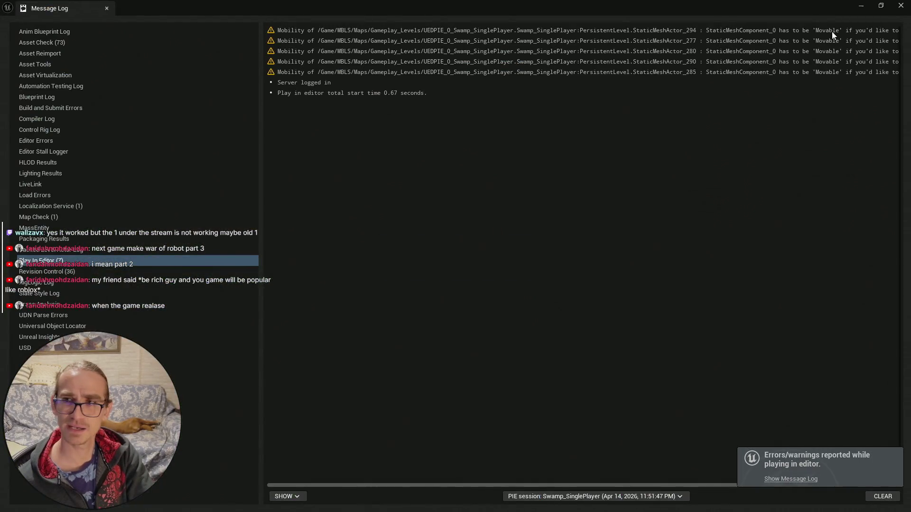
- Close the Message Log, select a WaterBodyRiver23 spline point and frame it in view
click(899, 6)
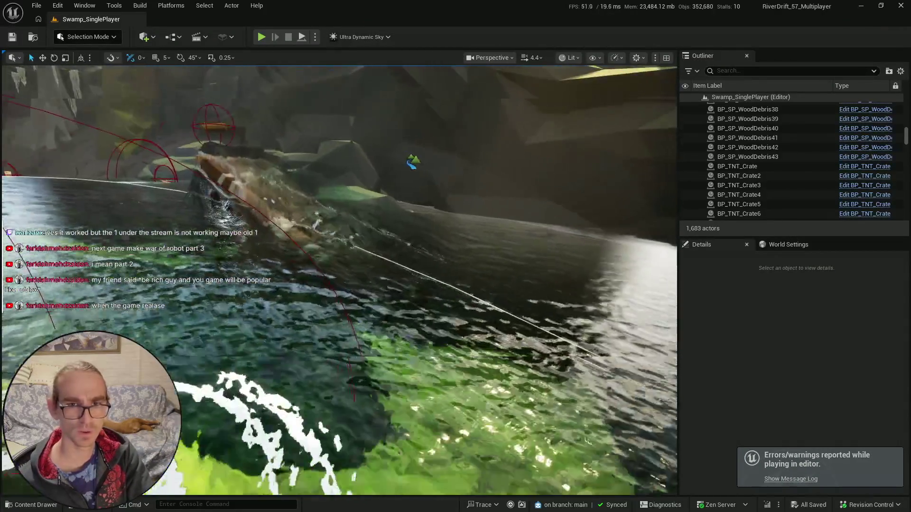
scroll(340, 280, down, 4)
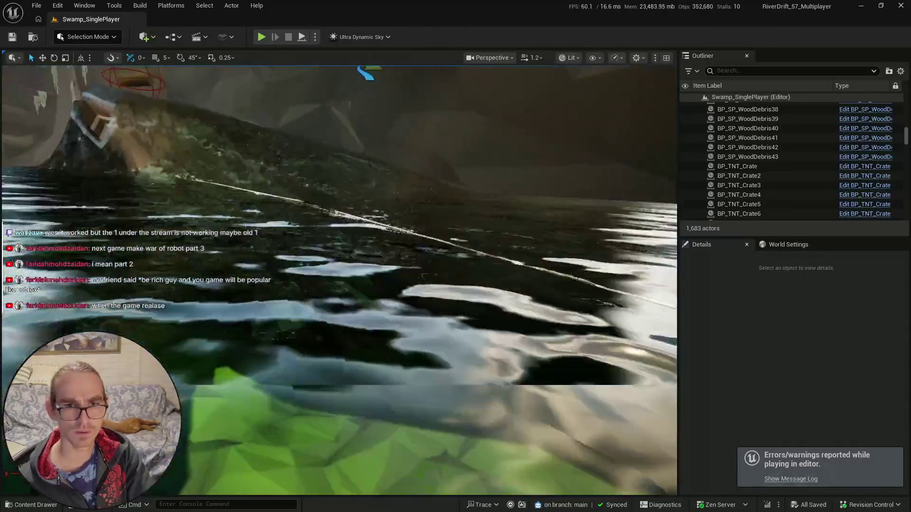
scroll(407, 215, down, 3)
click(407, 214)
click(408, 215)
key(f)
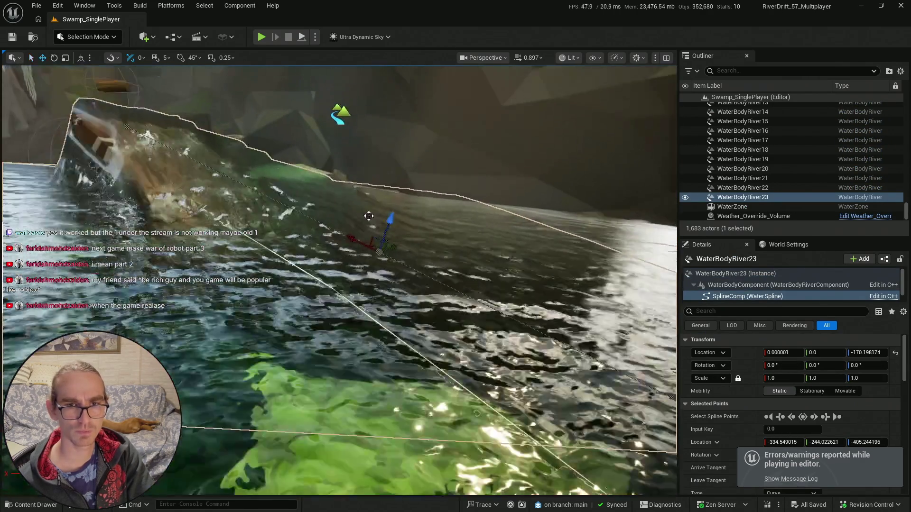
drag(383, 243, 359, 251)
scroll(358, 251, up, 5)
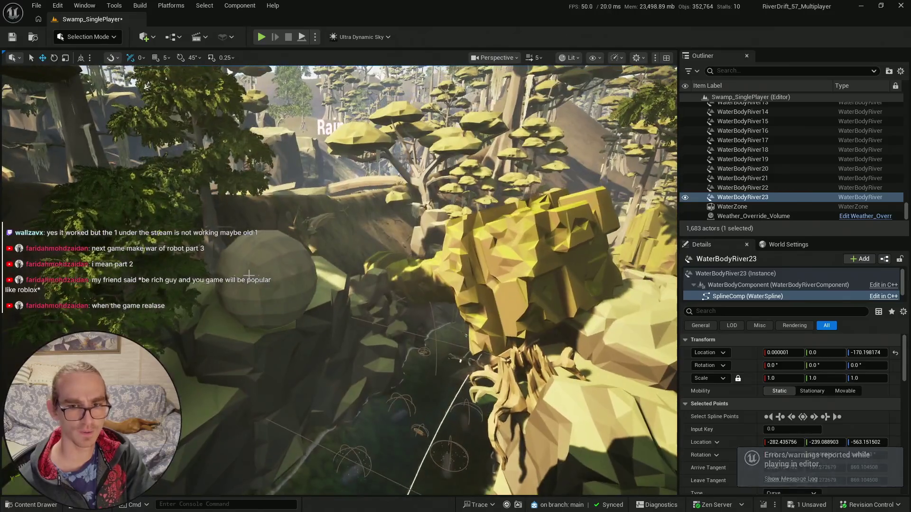
- Select the falling boulder BP_SP_FallingRock8 and lower it beside the stream
click(240, 274)
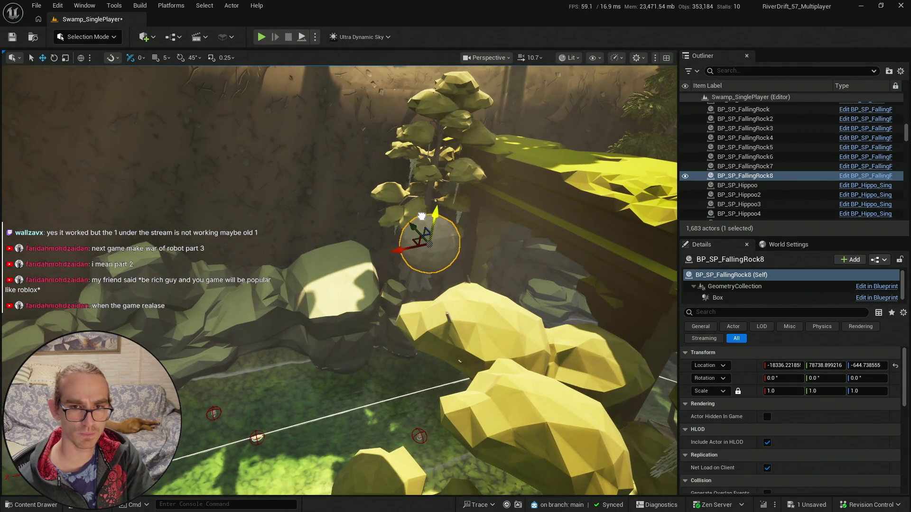
scroll(340, 280, down, 2)
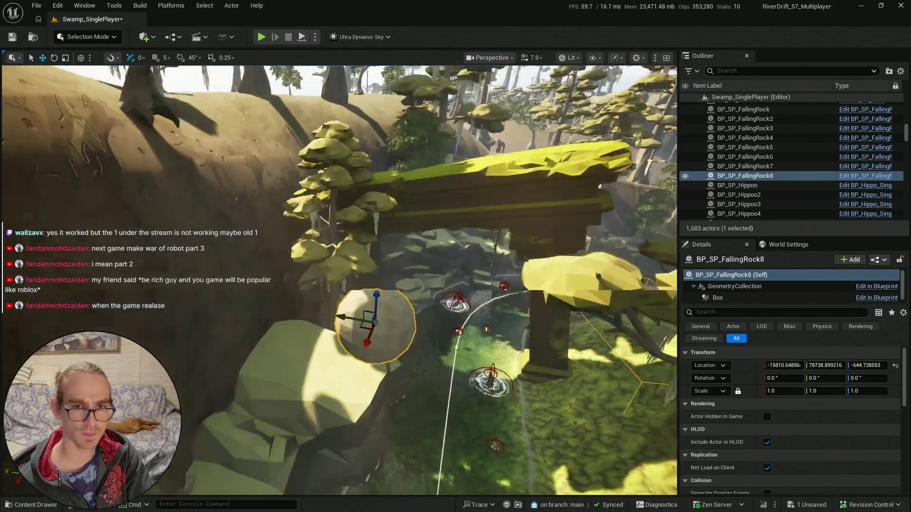
drag(393, 271, 474, 299)
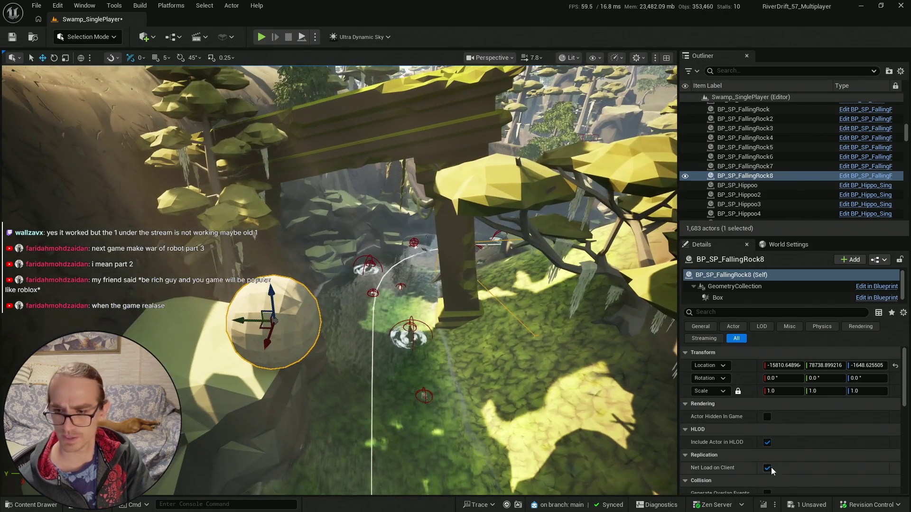
- Move and rotate the boulder's trigger Box component so it spans the river
click(743, 298)
drag(387, 344, 439, 315)
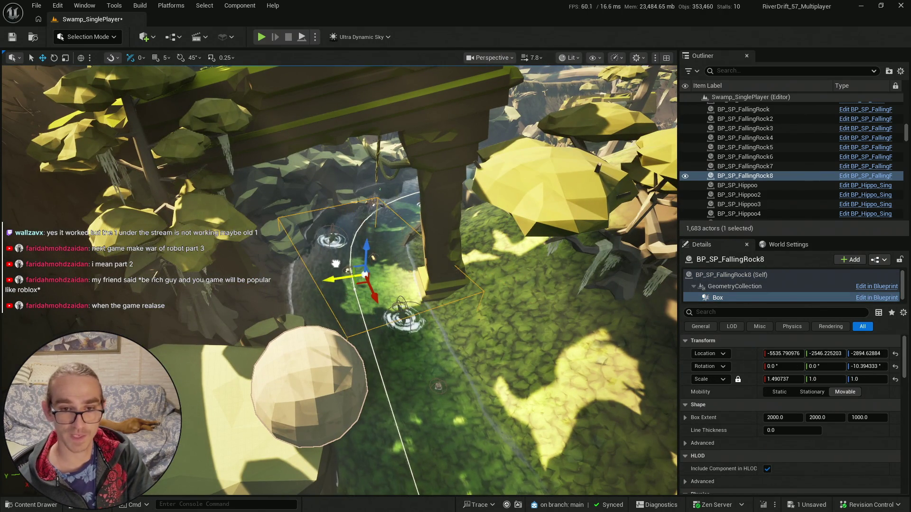
drag(360, 310, 328, 292)
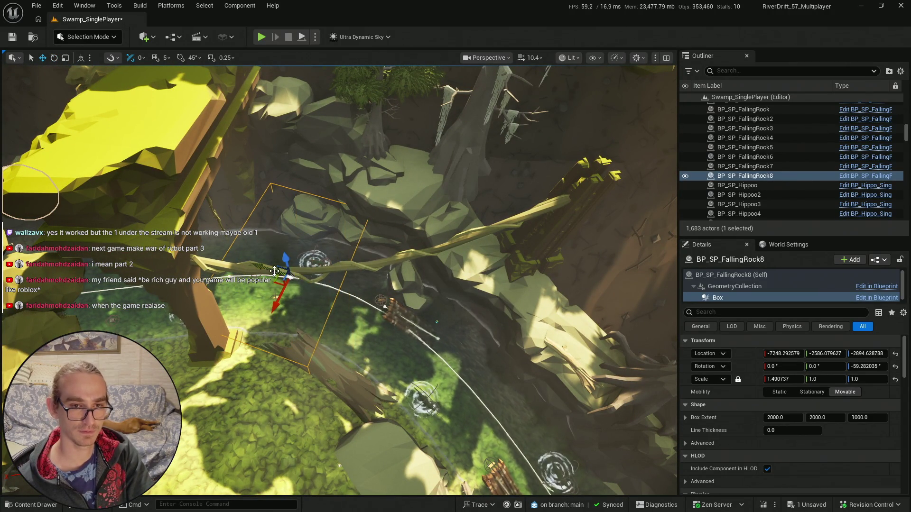
drag(327, 291, 318, 287)
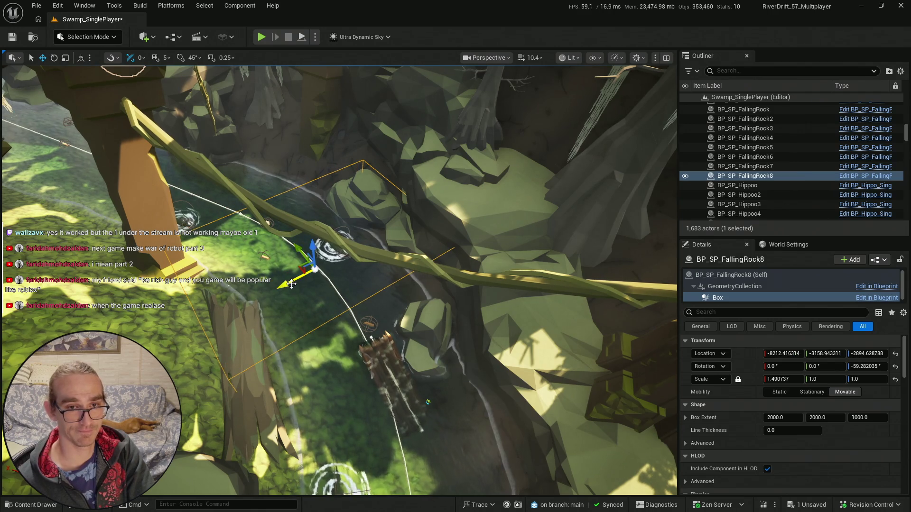
drag(387, 276, 379, 247)
mouse_move(402, 180)
mouse_down()
mouse_move(401, 163)
mouse_move(503, 165)
mouse_up()
click(401, 163)
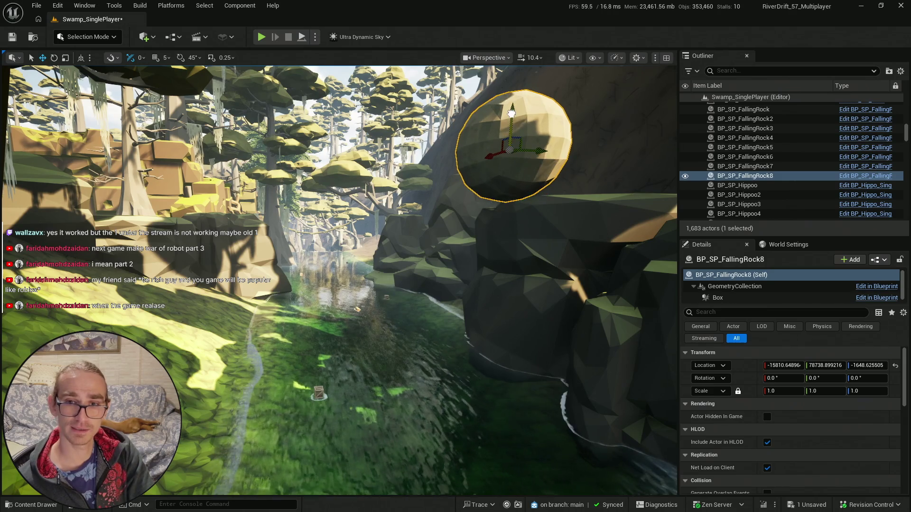
- Save the Swamp_SinglePlayer level, leaving the Blueprints folder open in the asset browser
mouse_move(514, 122)
mouse_down()
mouse_move(493, 157)
mouse_move(487, 145)
mouse_move(479, 166)
mouse_move(472, 152)
mouse_up()
scroll(472, 151, down, 1)
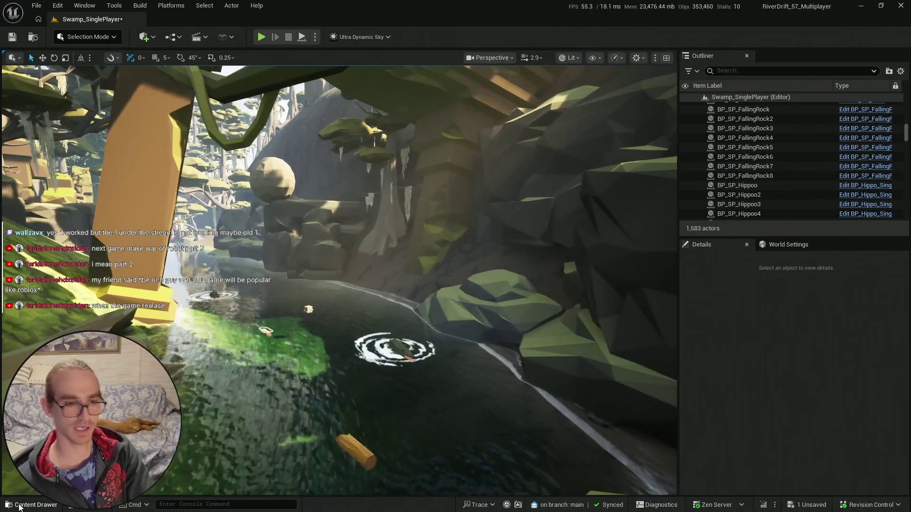
click(19, 505)
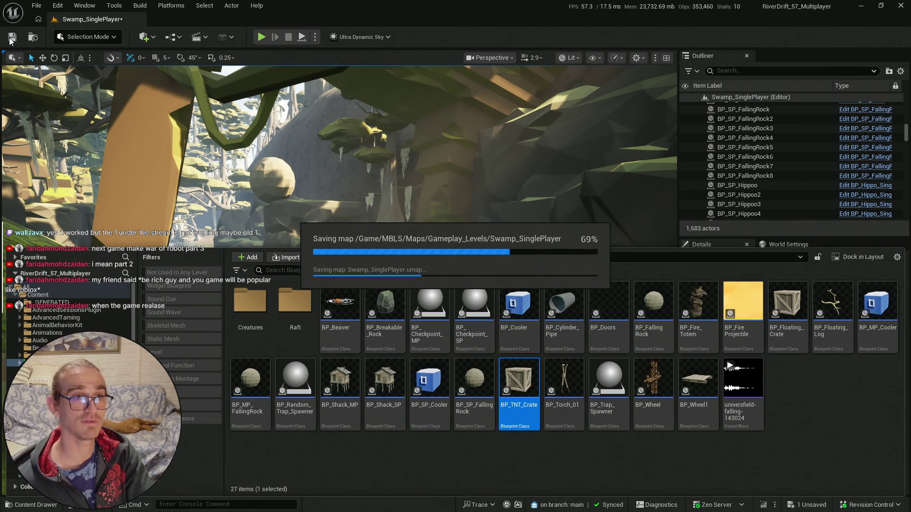
click(11, 38)
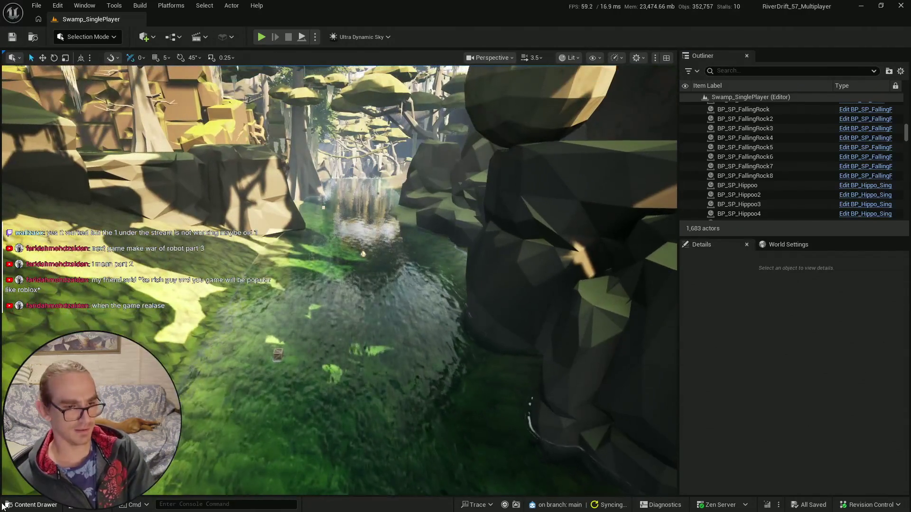
click(3, 506)
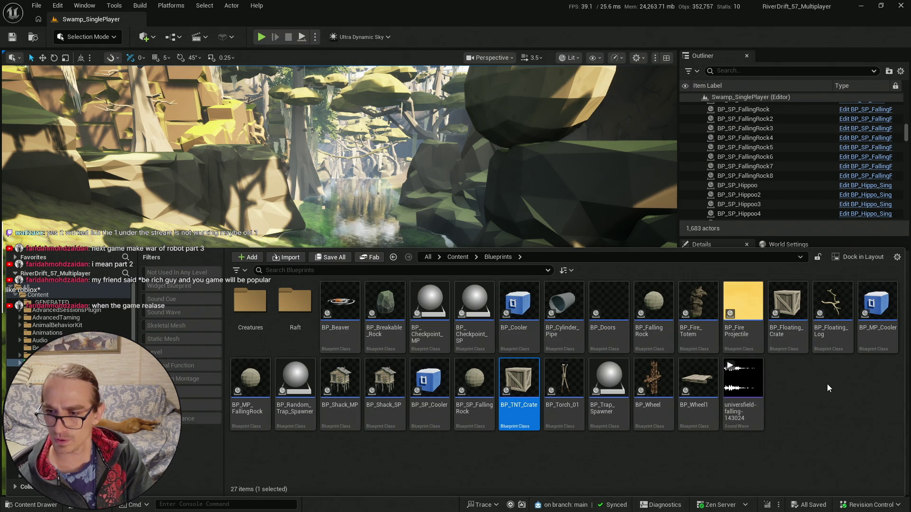
- Drag two BP_Floating_Log instances from the Content Drawer into the river
click(840, 344)
mouse_move(845, 315)
mouse_down()
mouse_move(721, 441)
mouse_move(328, 285)
mouse_move(332, 298)
mouse_move(266, 285)
mouse_up()
key(q)
drag(348, 331, 308, 285)
key(ctrl+space)
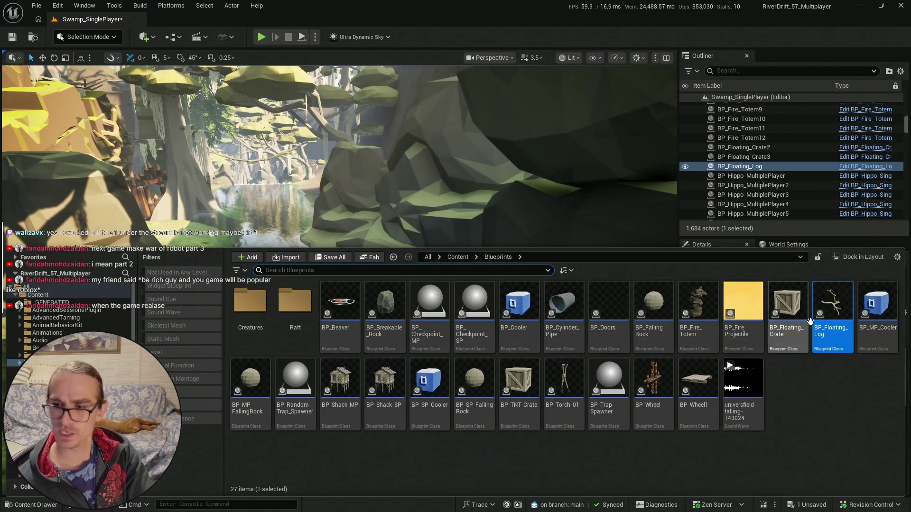
mouse_move(522, 228)
mouse_down()
mouse_move(541, 197)
mouse_move(354, 299)
mouse_move(353, 337)
mouse_up()
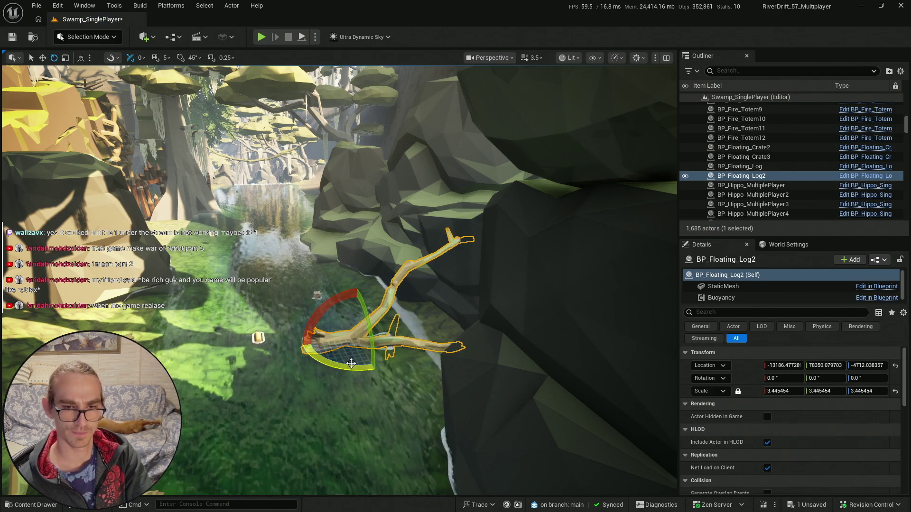
mouse_move(401, 330)
mouse_down()
mouse_move(445, 406)
mouse_move(418, 370)
mouse_up()
- Drop two more BP_Floating_Log instances farther along the river
key(ctrl+space)
mouse_move(819, 223)
mouse_down()
mouse_move(261, 313)
mouse_move(273, 303)
mouse_up()
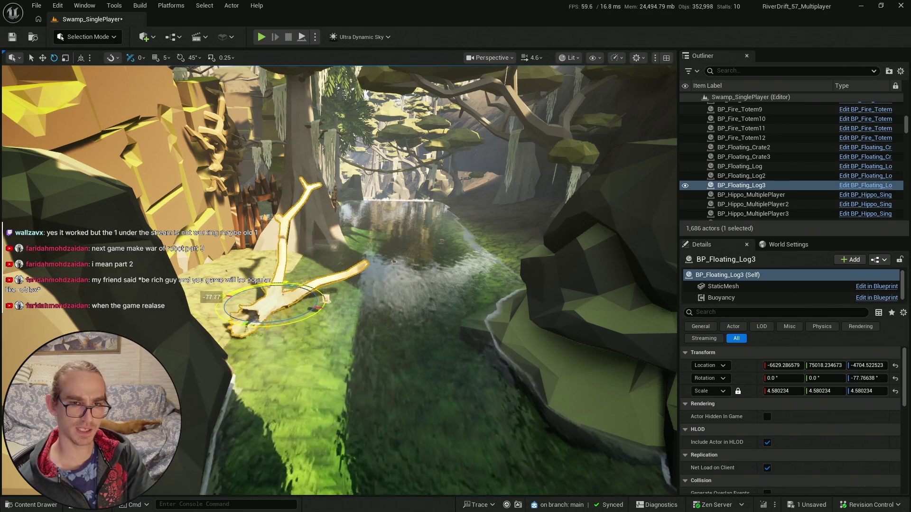
mouse_move(303, 314)
mouse_down()
mouse_move(332, 308)
mouse_move(323, 284)
mouse_move(313, 295)
mouse_up()
key(ctrl+space)
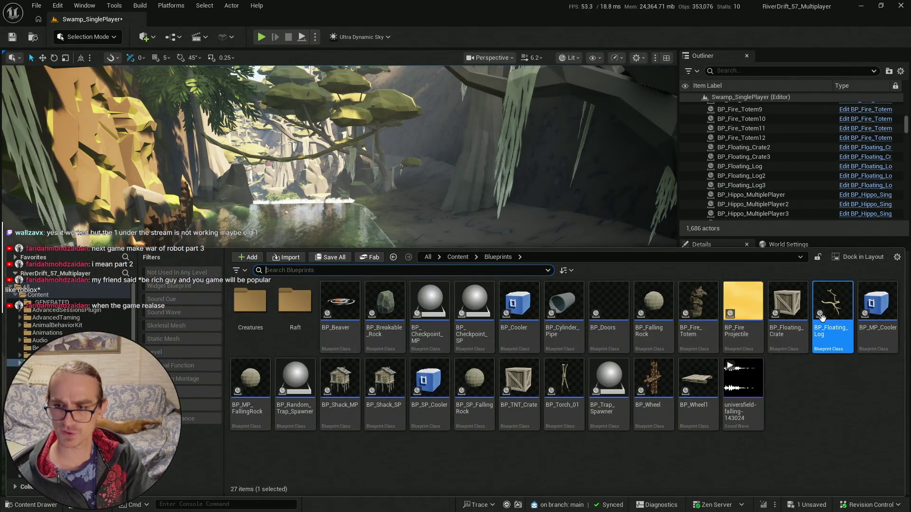
mouse_move(840, 294)
mouse_down()
mouse_move(415, 275)
mouse_move(399, 299)
mouse_up()
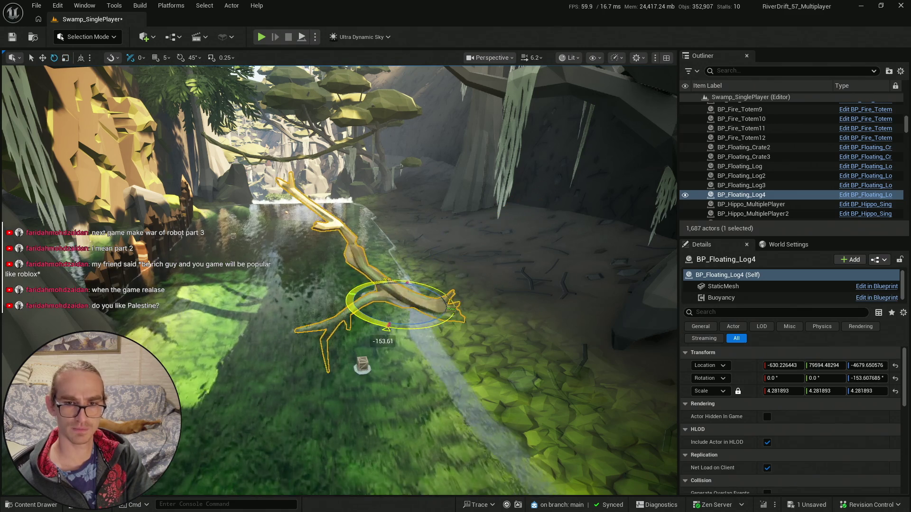
key(Escape)
mouse_move(390, 316)
mouse_down()
mouse_move(601, 85)
mouse_move(402, 288)
mouse_move(396, 251)
mouse_up()
scroll(552, 135, down, 2)
scroll(398, 266, up, 2)
- Place another floating log in the river and nudge its position with the move tool
key(ctrl+space)
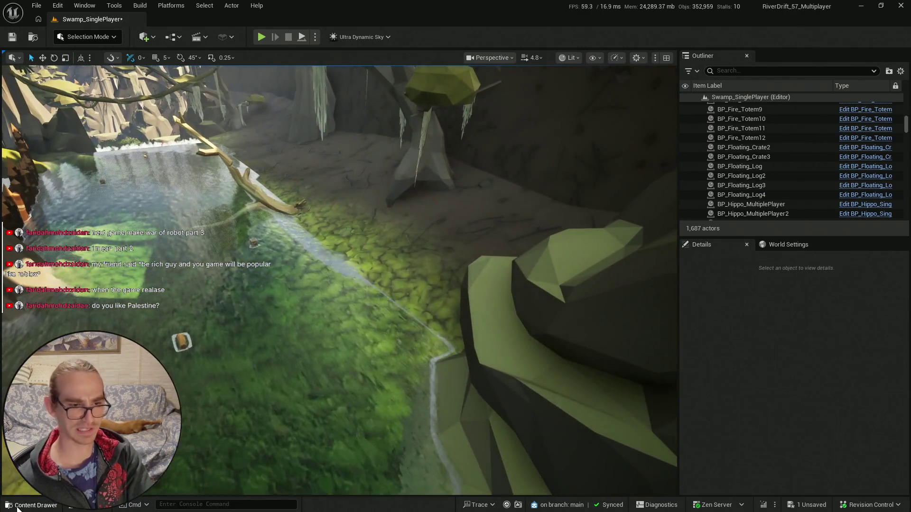
mouse_move(847, 357)
mouse_down()
mouse_move(343, 187)
mouse_move(362, 314)
mouse_move(333, 323)
mouse_up()
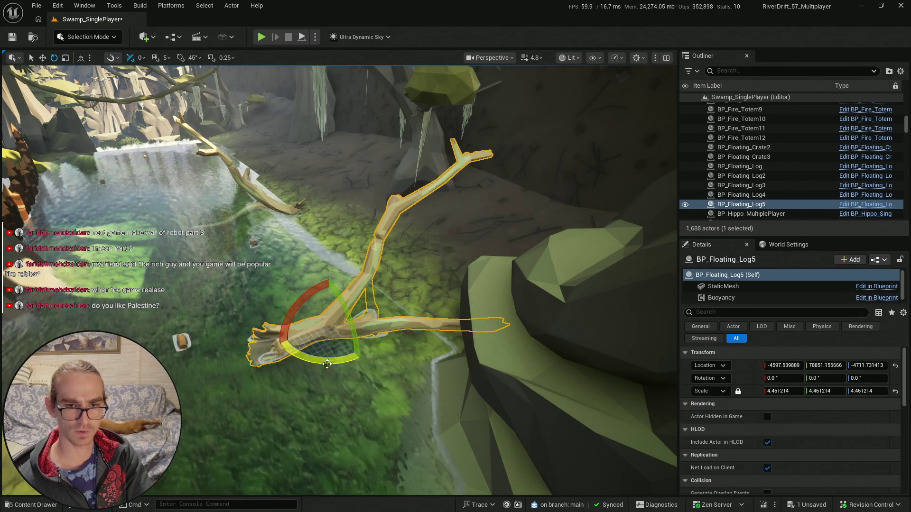
mouse_move(342, 368)
mouse_down()
mouse_move(320, 211)
mouse_move(414, 341)
mouse_up()
key(w)
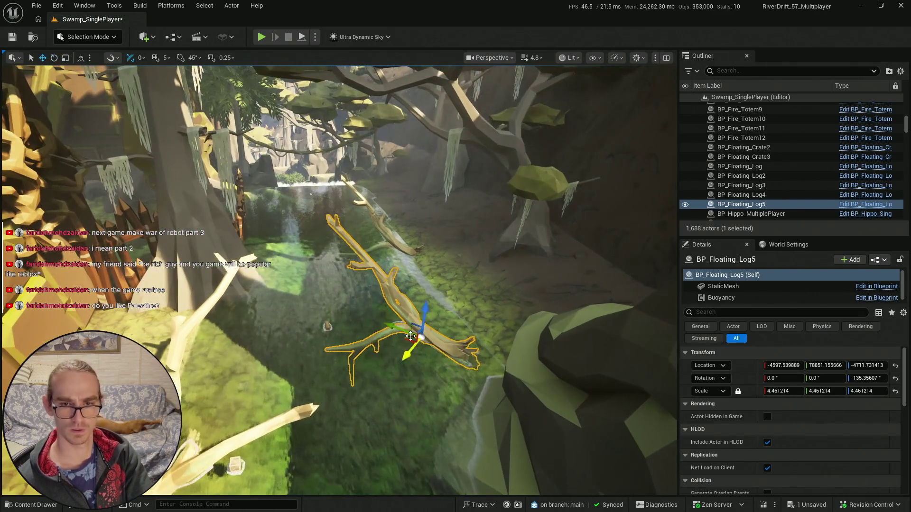
drag(307, 267, 347, 356)
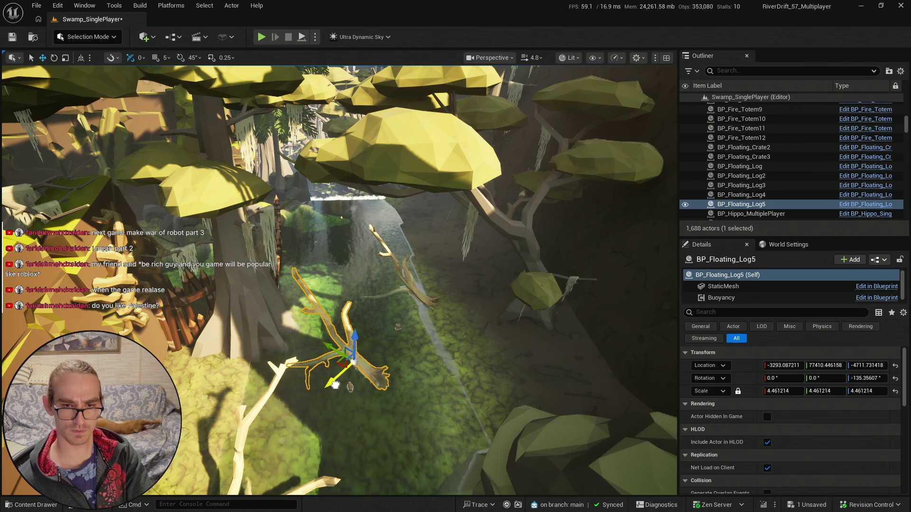
- Select the wood debris raft BP_WoodDebris77 at X -5060.41 and look upriver
click(350, 387)
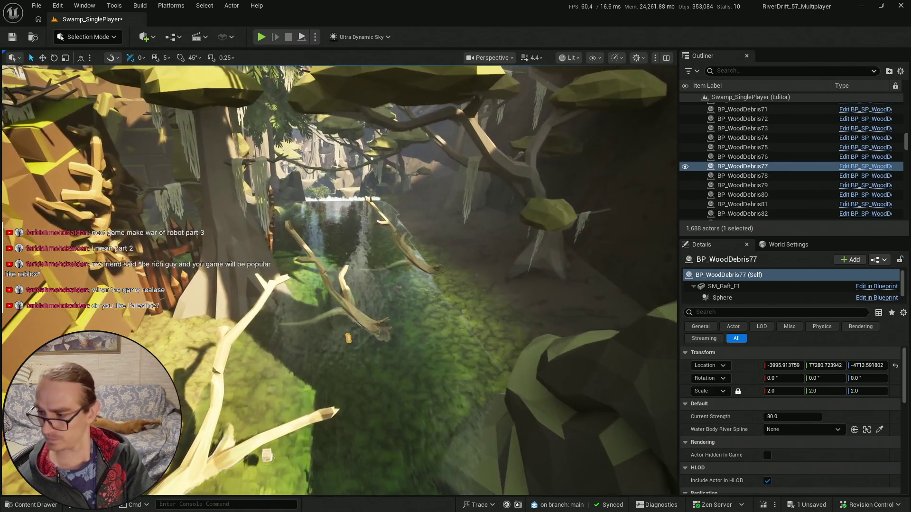
mouse_move(354, 378)
mouse_down()
mouse_move(284, 307)
mouse_move(412, 340)
mouse_move(427, 352)
mouse_move(433, 343)
mouse_move(443, 358)
mouse_up()
scroll(286, 331, up, 2)
drag(287, 331, 287, 331)
key(ctrl+space)
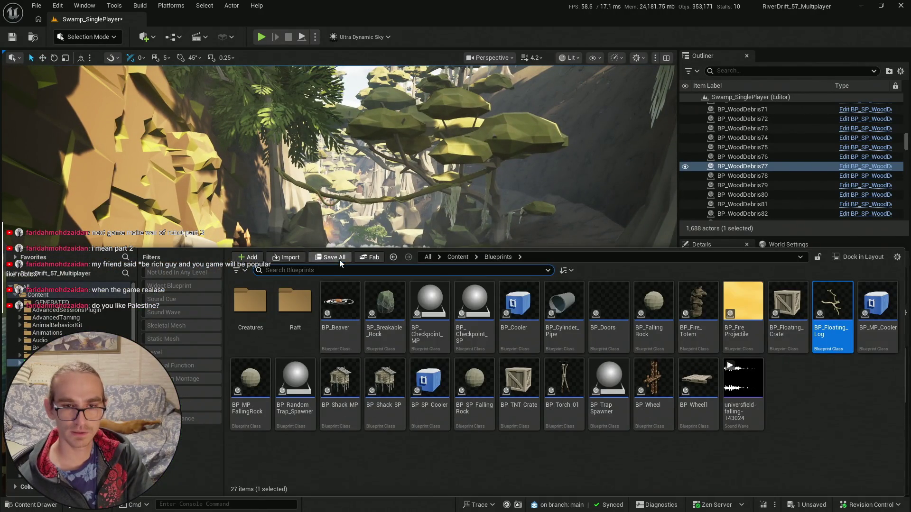
- Save the Swamp_SinglePlayer map through Save All and Save Selected
click(336, 259)
click(522, 368)
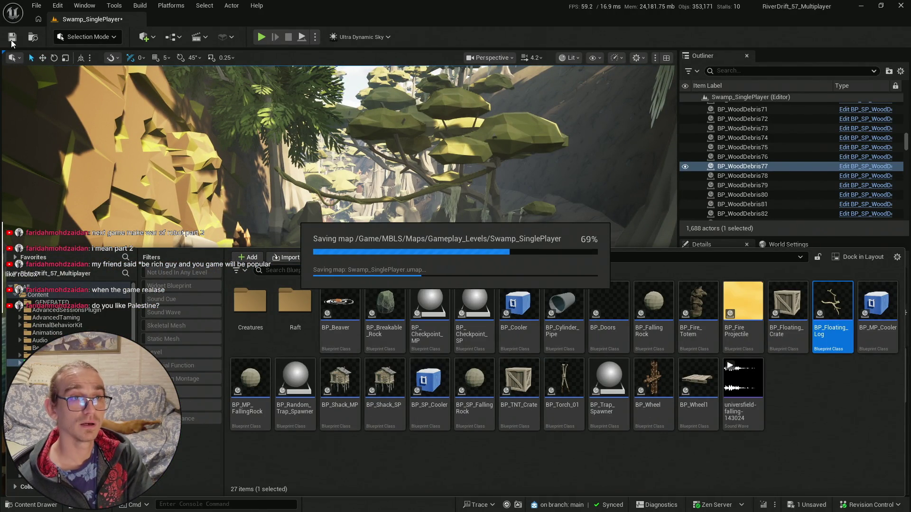
drag(286, 332, 286, 331)
scroll(287, 331, up, 2)
scroll(286, 331, up, 3)
scroll(287, 332, down, 1)
scroll(287, 331, down, 2)
drag(332, 272, 332, 272)
scroll(332, 272, down, 1)
- Open the PolygonSwamp folder and filter it to Static Mesh assets, listing 38 tree meshes
key(ctrl+space)
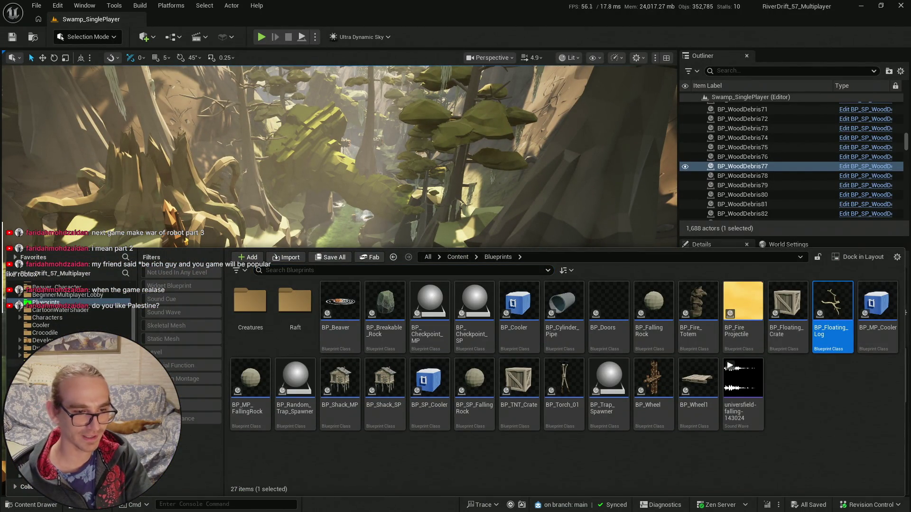
click(29, 355)
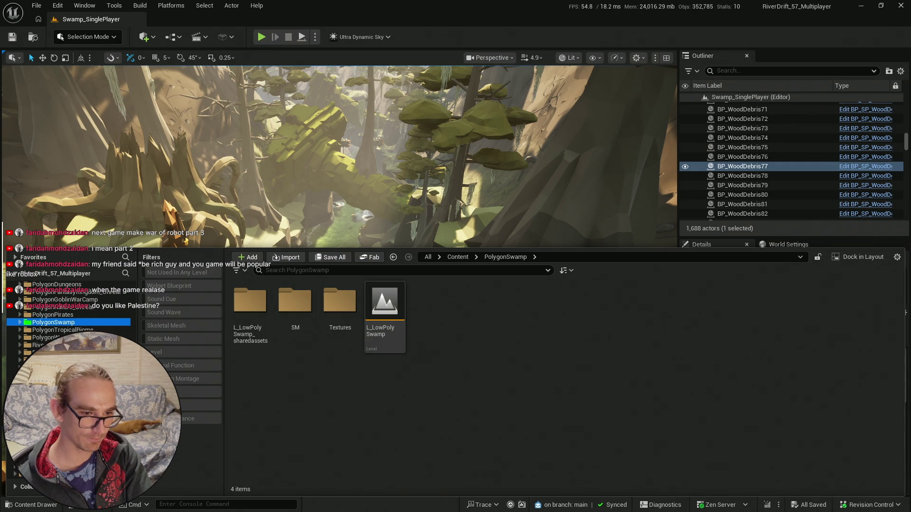
click(53, 360)
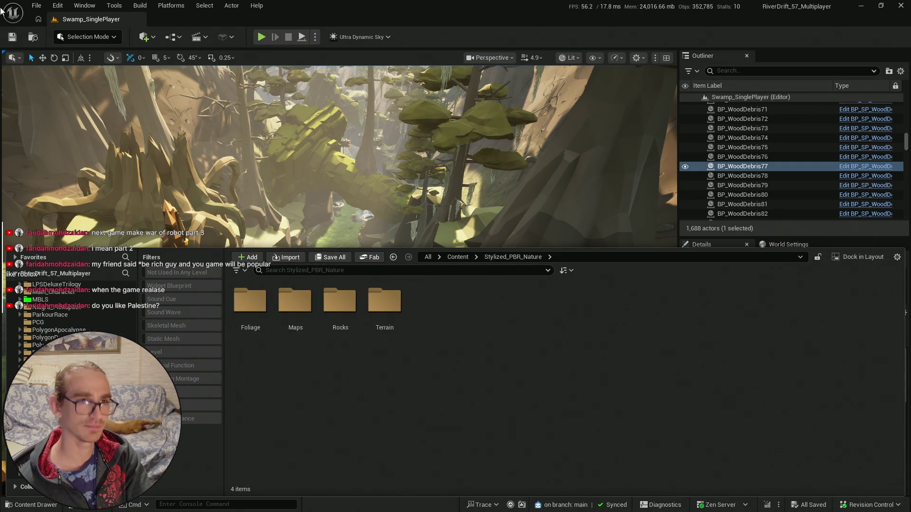
key(ctrl+space)
key(ctrl+space)
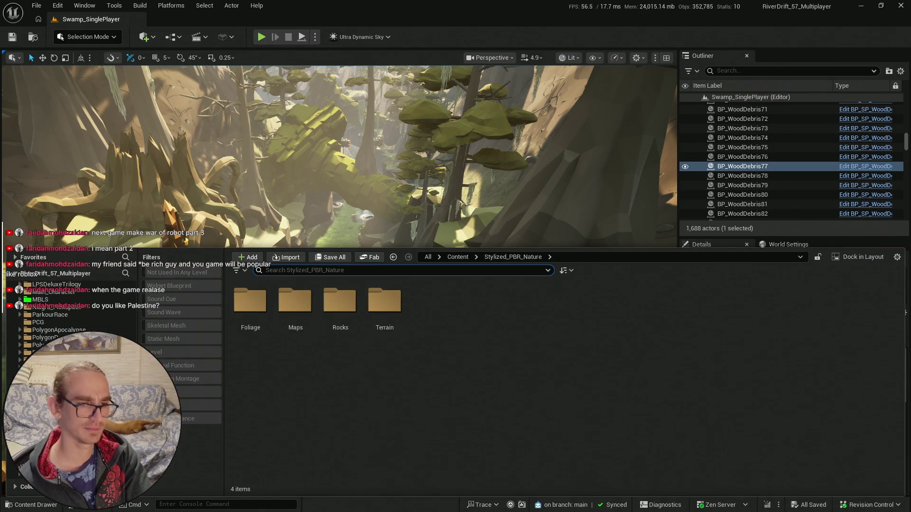
key(alt+Left)
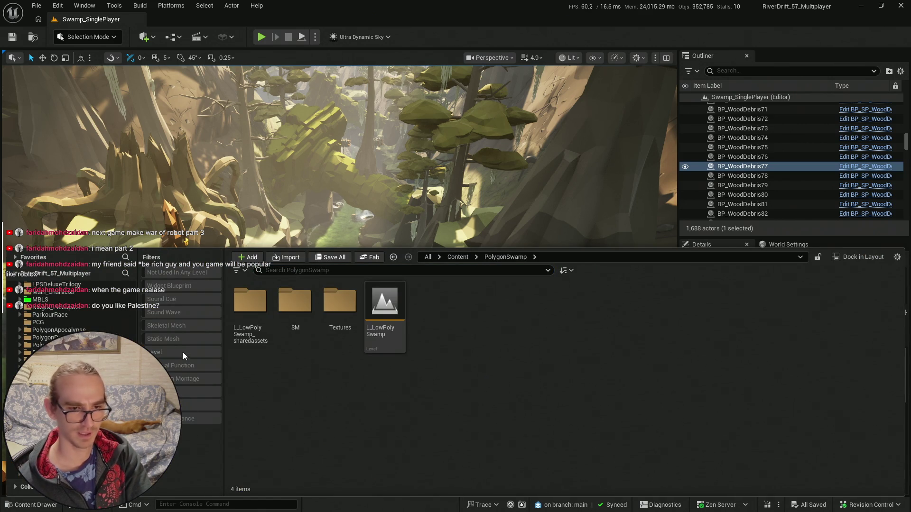
click(189, 338)
scroll(498, 380, down, 10)
text(tree)
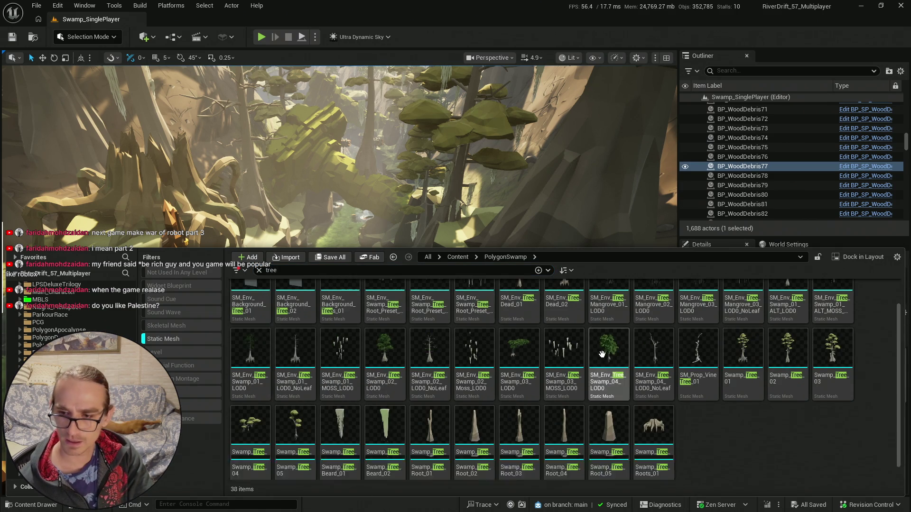
- Fly to the riverbank and drag SM_Env_Tree_Swamp_03_LOD0 onto it, standing at scale 3.97
click(517, 380)
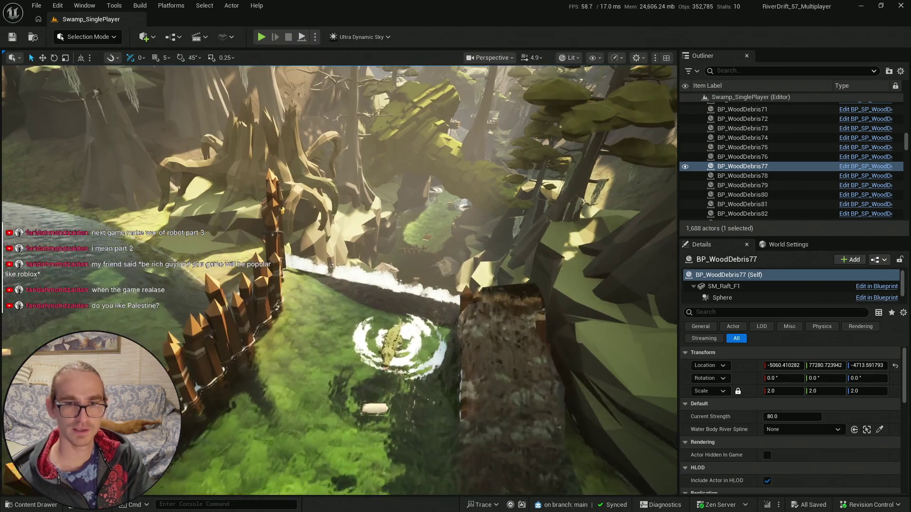
scroll(338, 280, up, 2)
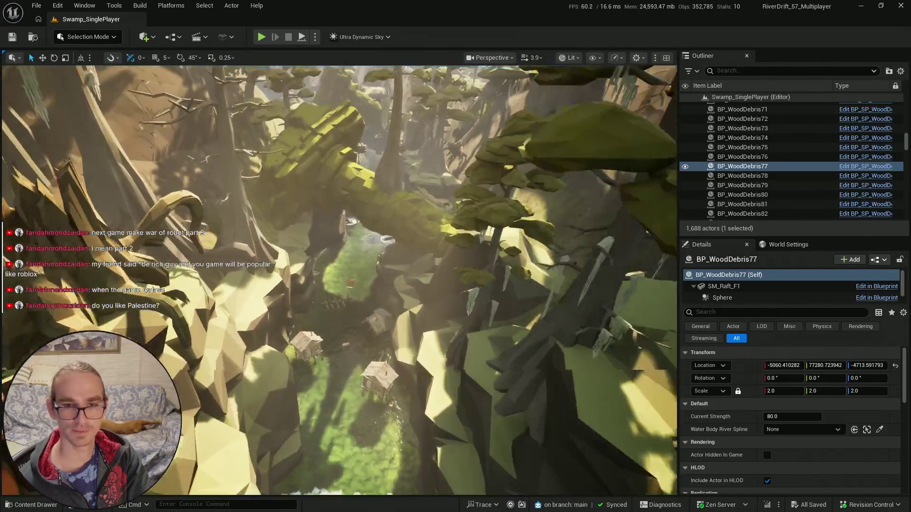
key(w)
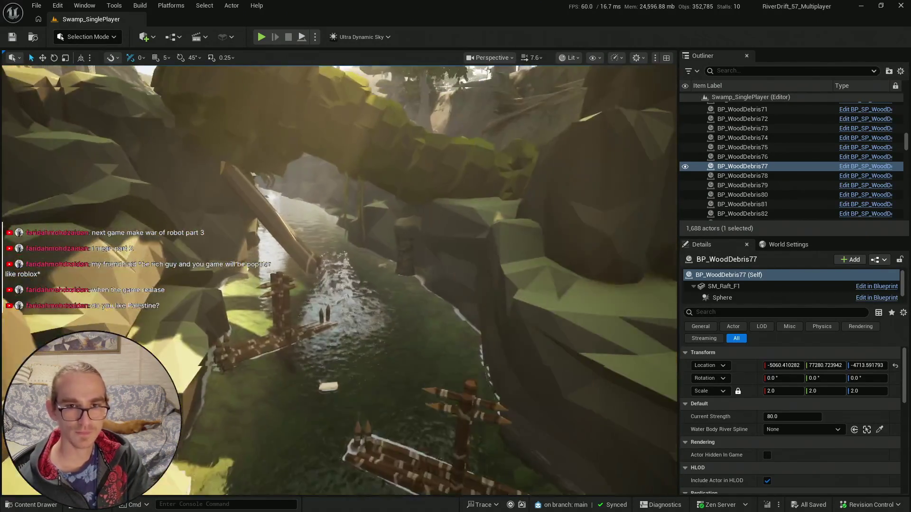
key(w)
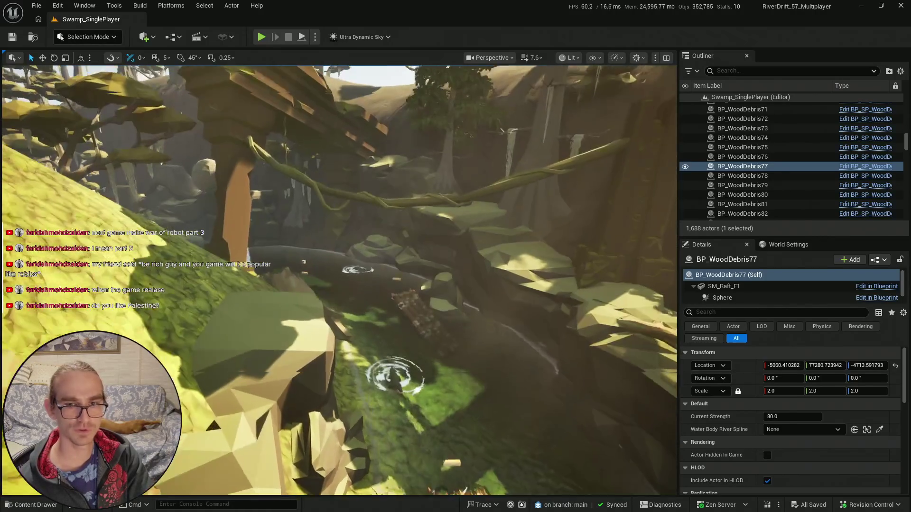
key(w)
click(29, 506)
drag(530, 343, 278, 289)
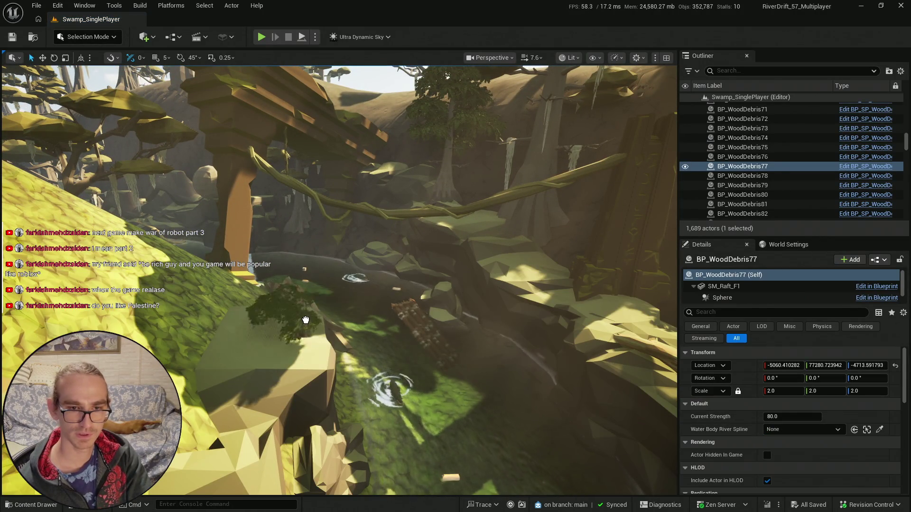
mouse_move(305, 324)
mouse_down()
mouse_move(290, 333)
mouse_move(314, 303)
mouse_up()
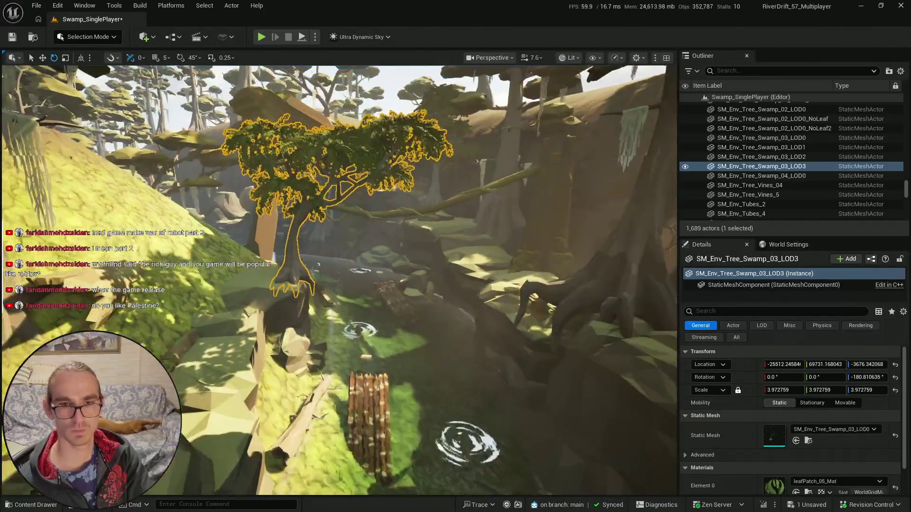
key(Escape)
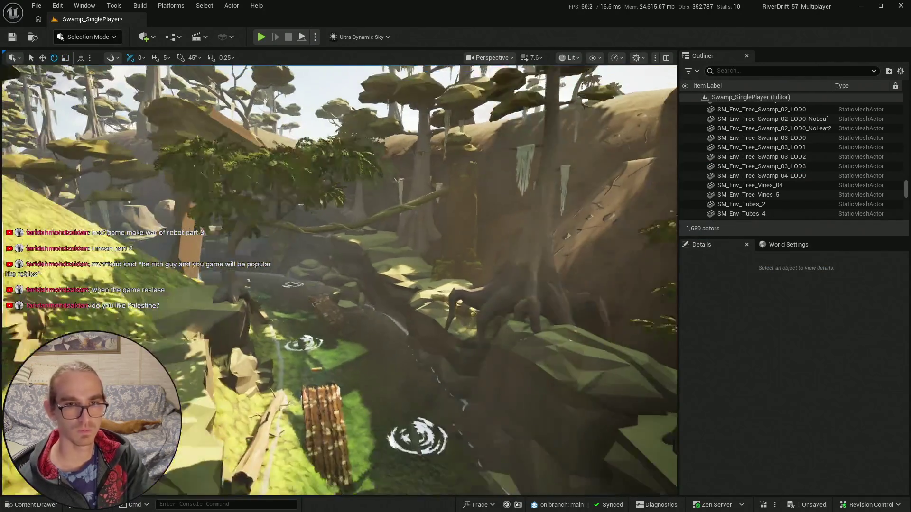
drag(339, 280, 340, 366)
key(ctrl+space)
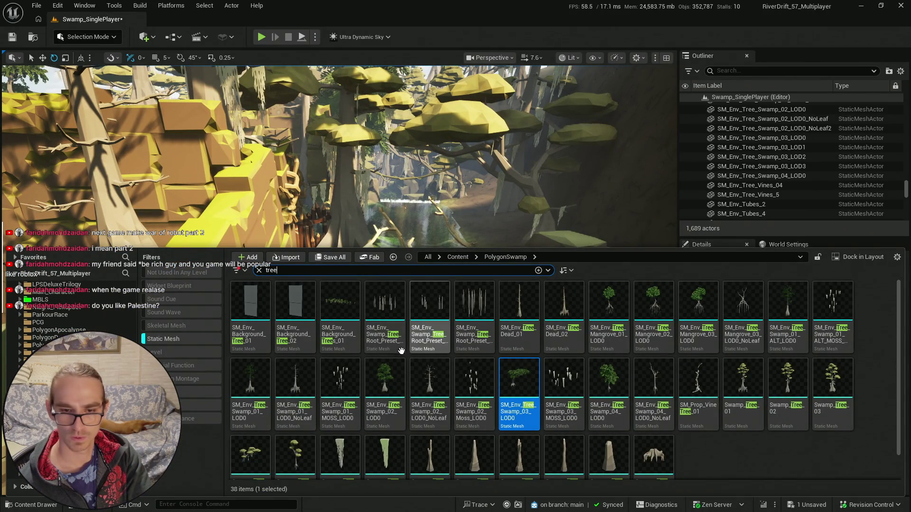
- Place another SM_Env_Tree_Swamp_03 on the rocky ledge, scaled to about 4.59 and rotated about 157°
drag(510, 379, 262, 155)
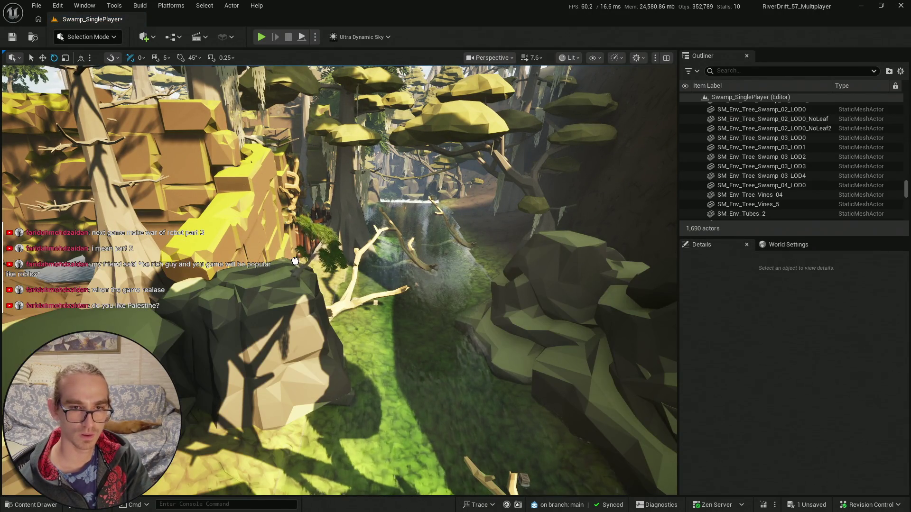
click(295, 261)
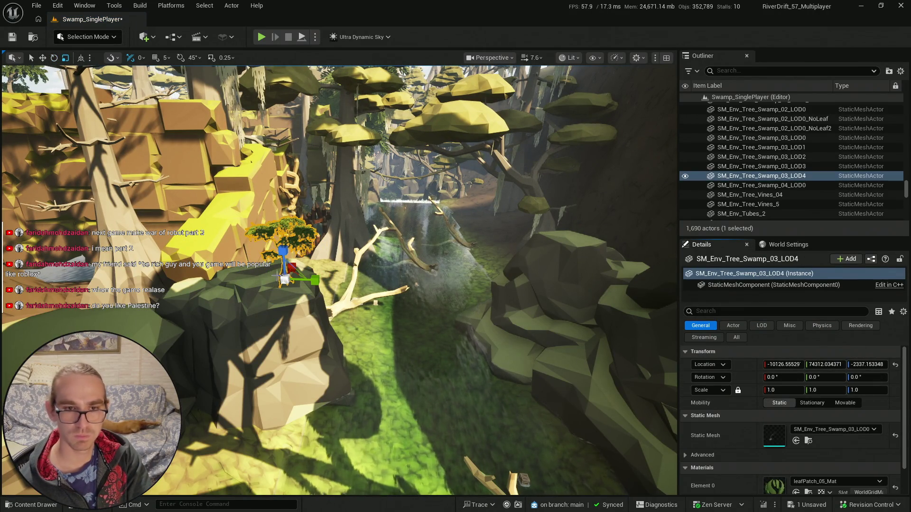
drag(282, 250, 279, 326)
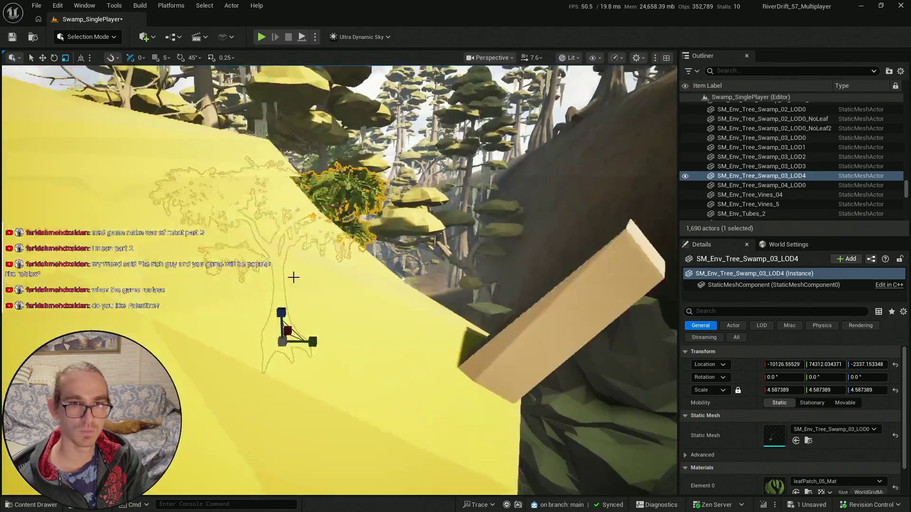
key(e)
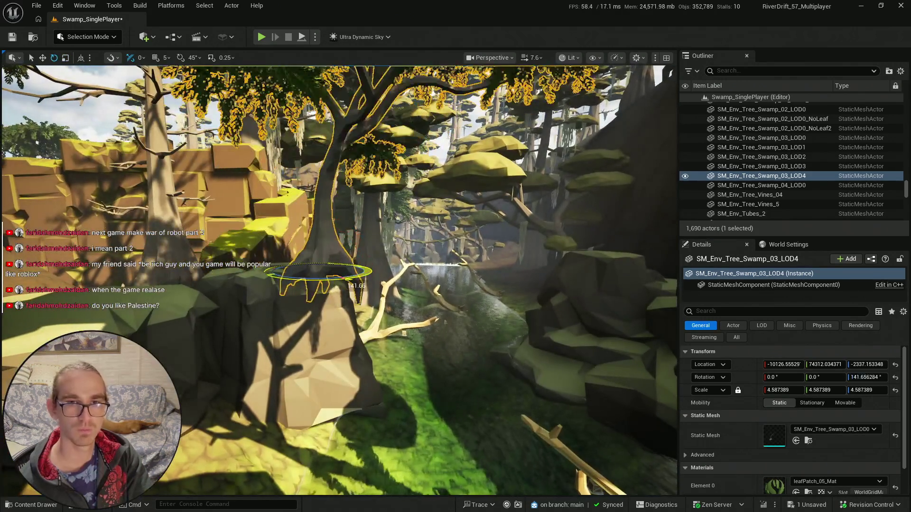
key(w)
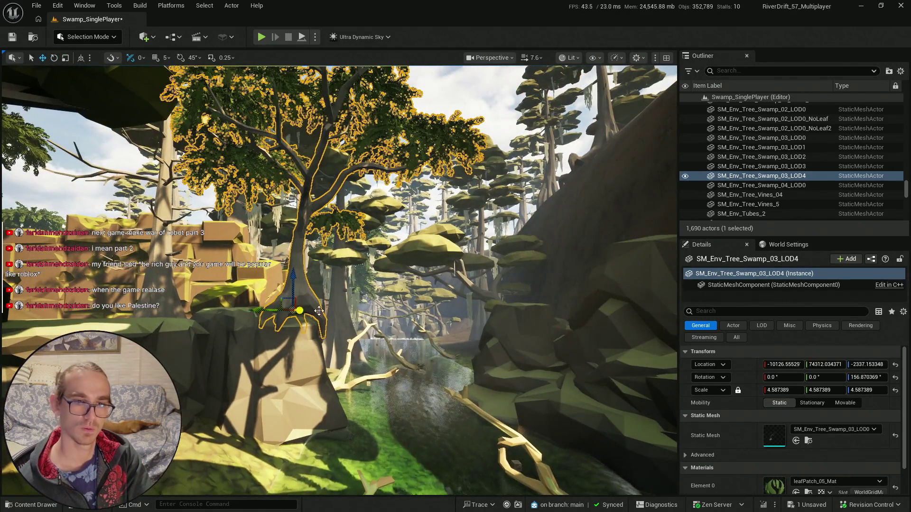
drag(281, 284, 232, 357)
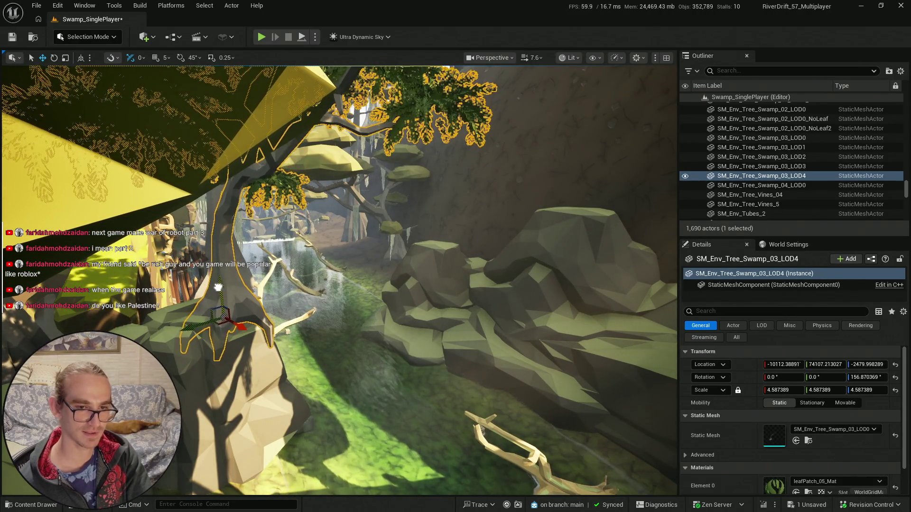
key(Escape)
drag(388, 322, 370, 322)
click(284, 308)
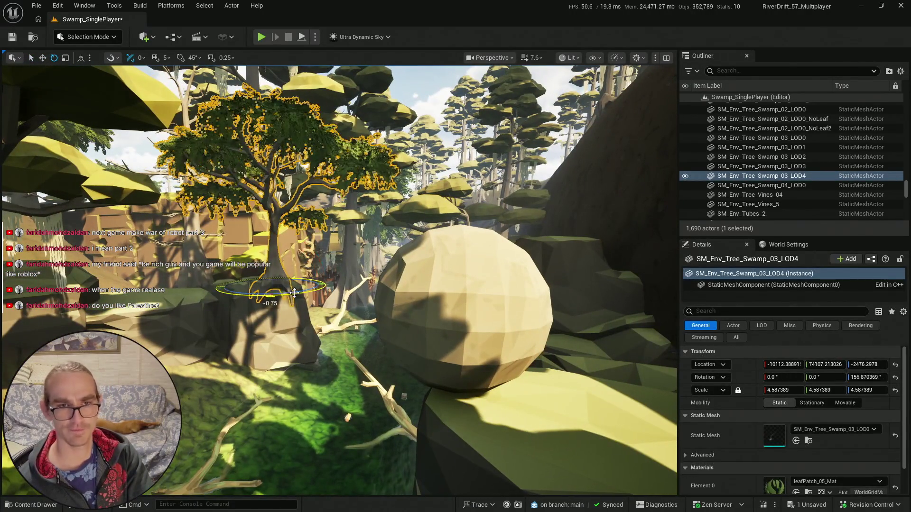
key(Escape)
key(q)
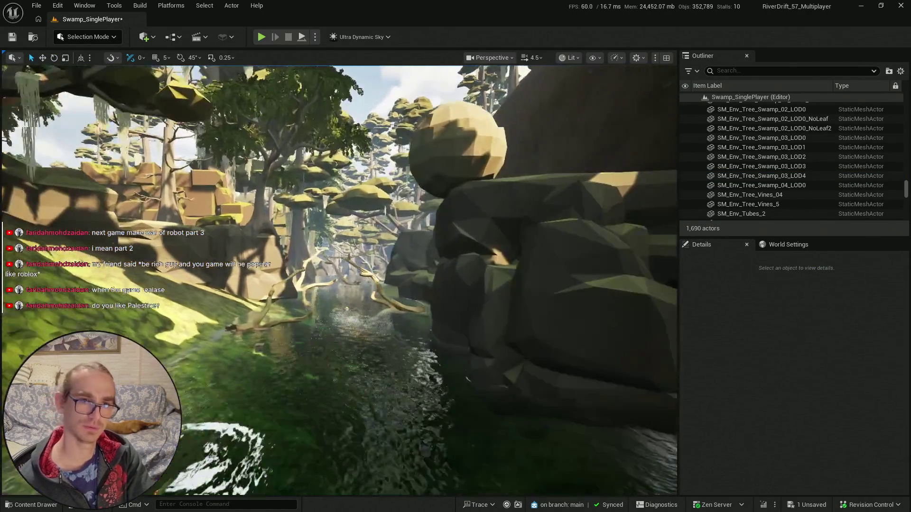
- Move BP_Floating_Log5 farther downstream, raise it and tilt it to about -68°
scroll(340, 280, up, 3)
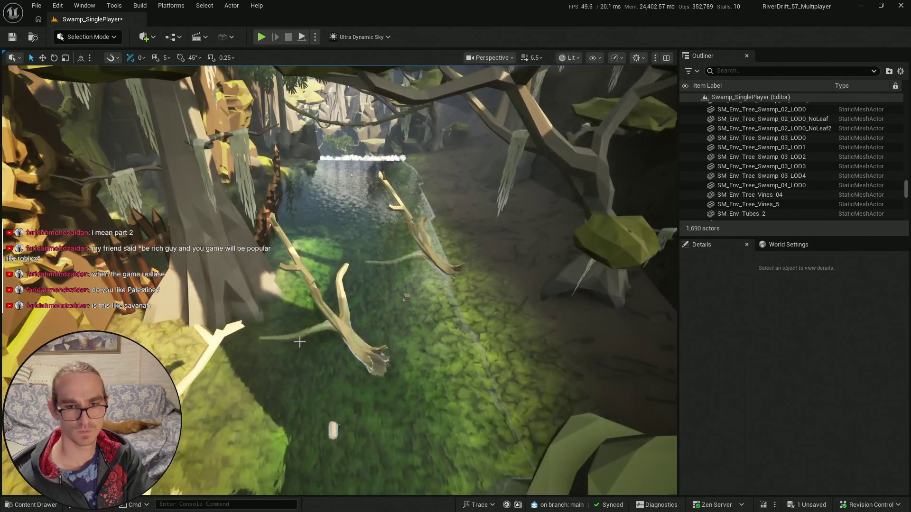
click(340, 337)
key(w)
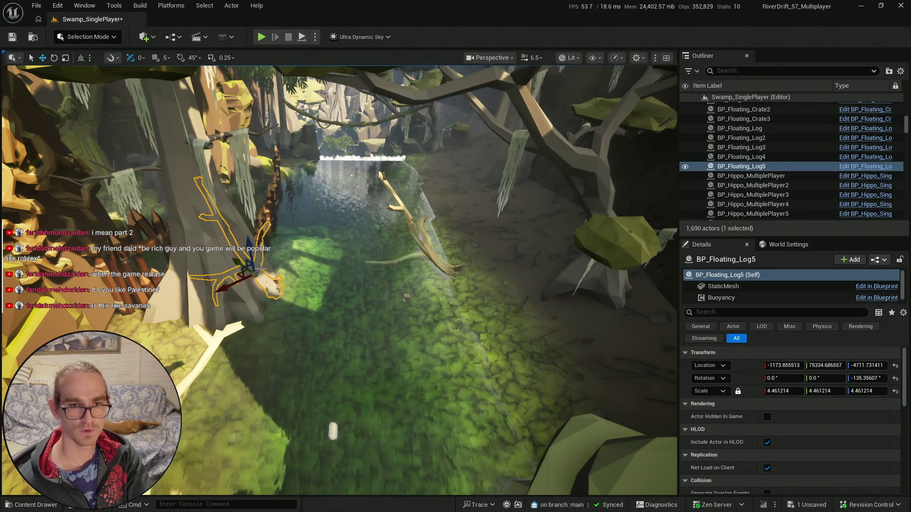
scroll(313, 250, down, 2)
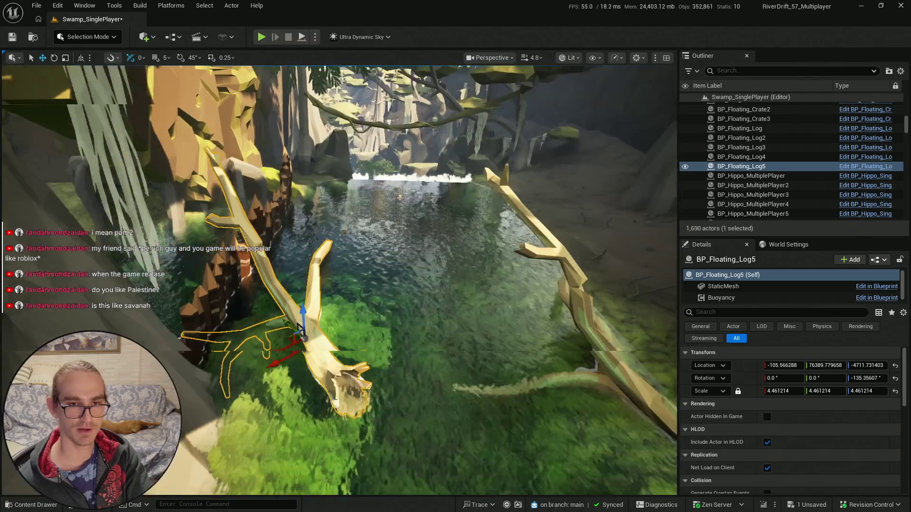
drag(280, 360, 274, 404)
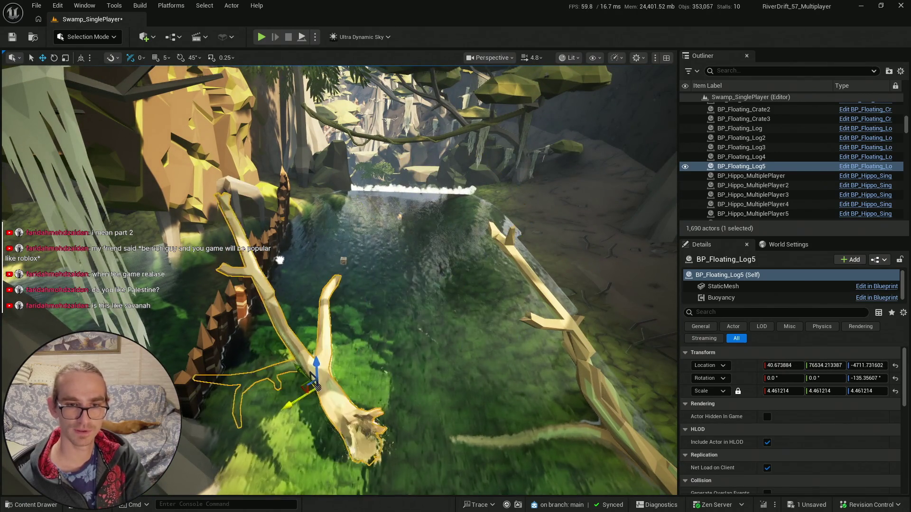
mouse_move(290, 395)
mouse_down()
mouse_move(256, 374)
mouse_move(304, 334)
mouse_move(284, 320)
mouse_up()
mouse_move(268, 238)
mouse_down()
mouse_move(304, 252)
mouse_move(321, 217)
mouse_move(311, 229)
mouse_move(345, 227)
mouse_move(356, 258)
mouse_up()
key(e)
key(Escape)
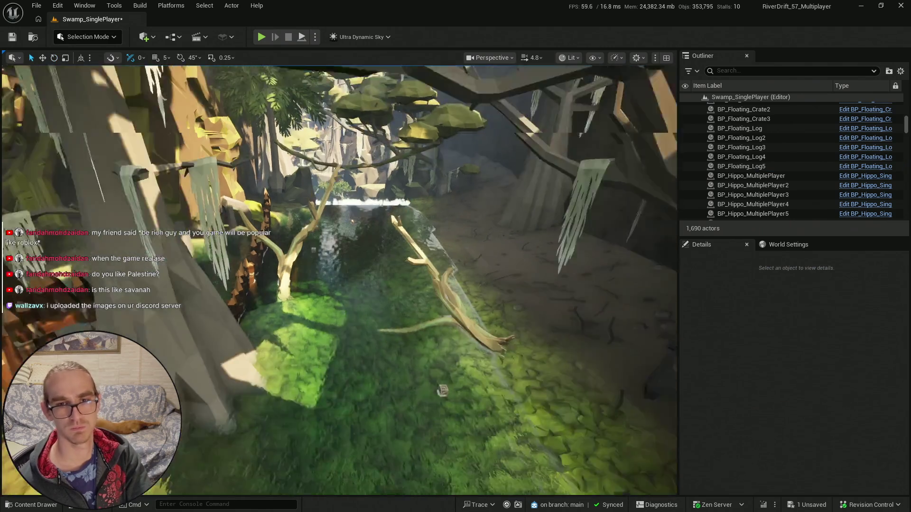
- Save all changes to the Swamp_SinglePlayer level
key(ctrl+space)
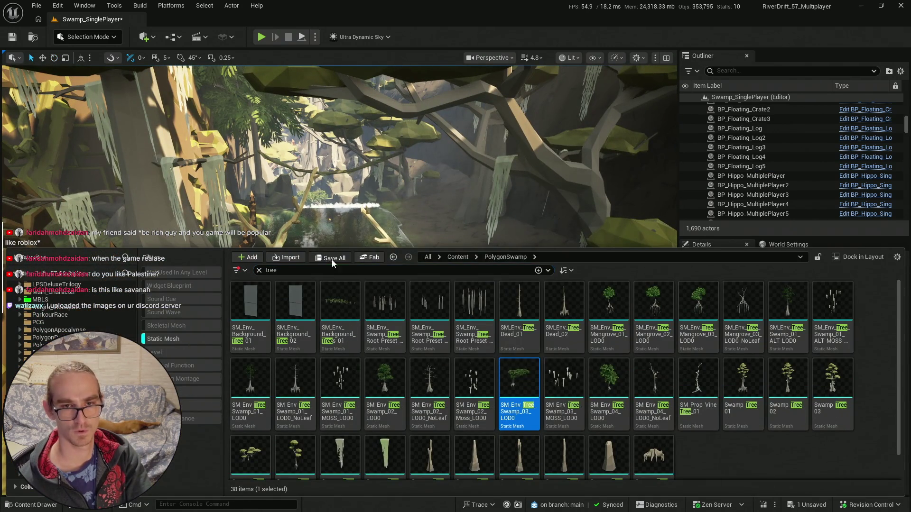
click(326, 259)
click(539, 368)
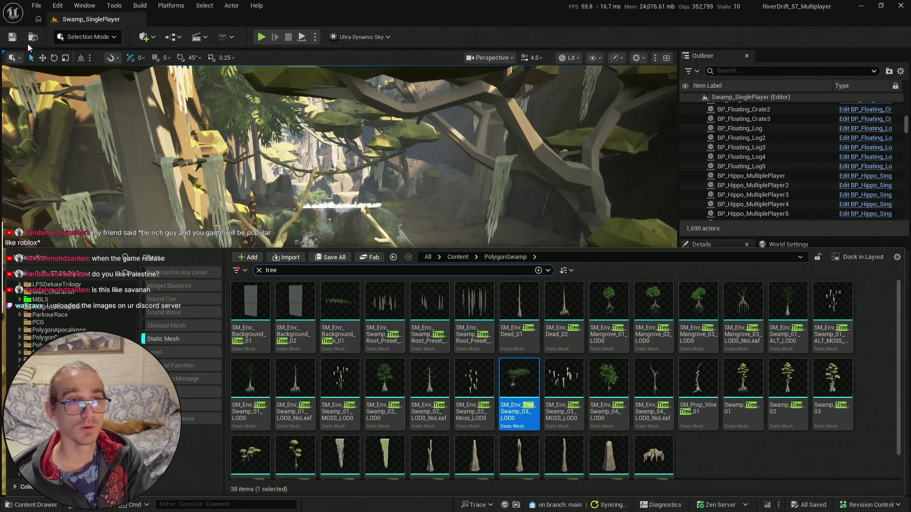
key(ctrl+space)
click(635, 58)
key(super)
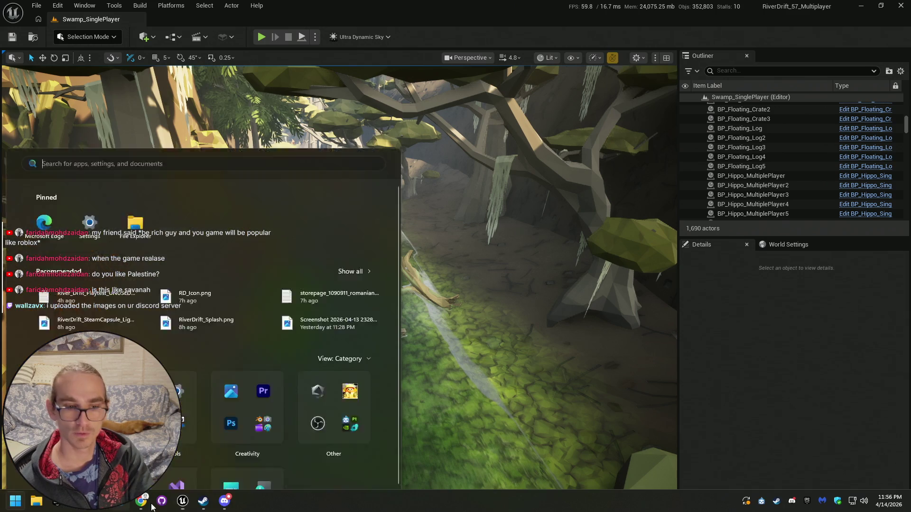
- In Discord, open the Unreal Habitat server's Chat channel and enlarge the first uploaded screenshot
click(228, 508)
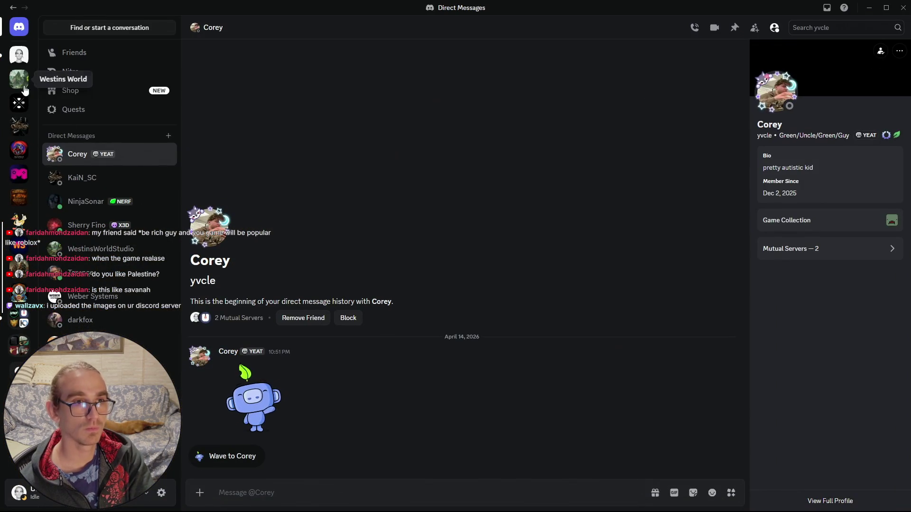
click(19, 55)
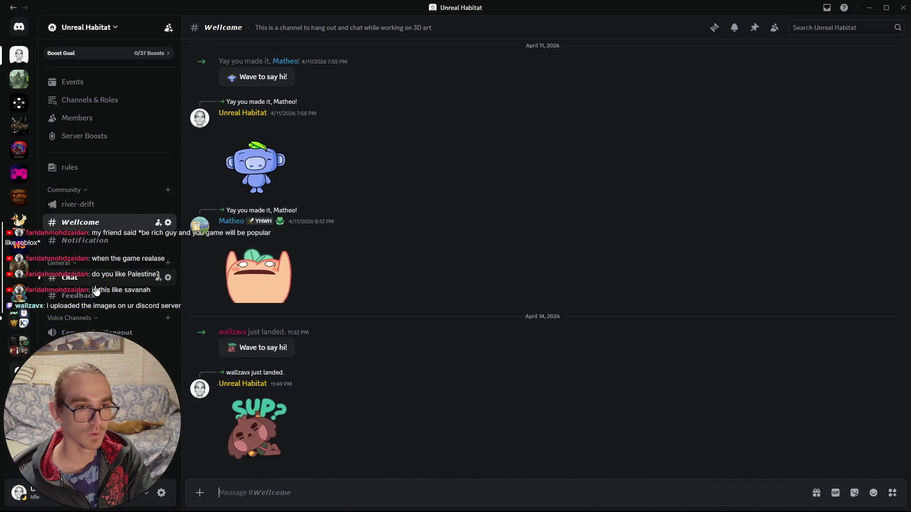
click(94, 284)
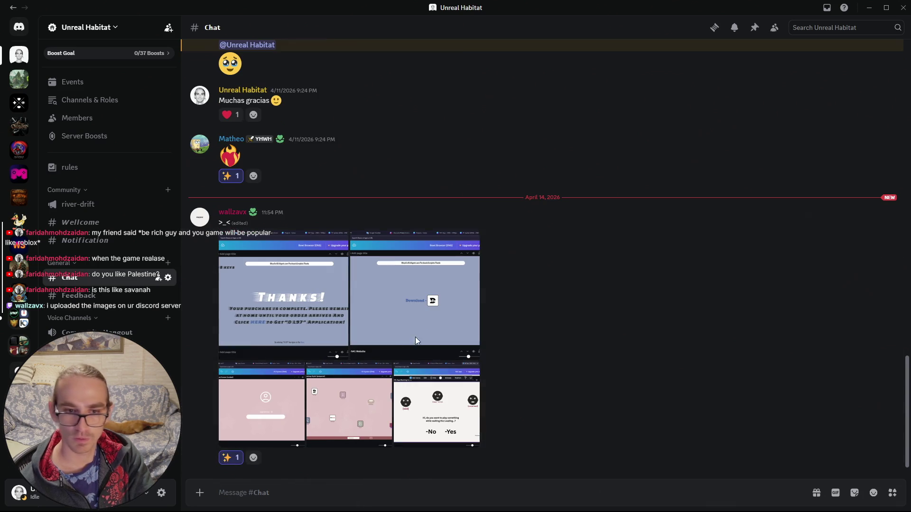
click(284, 315)
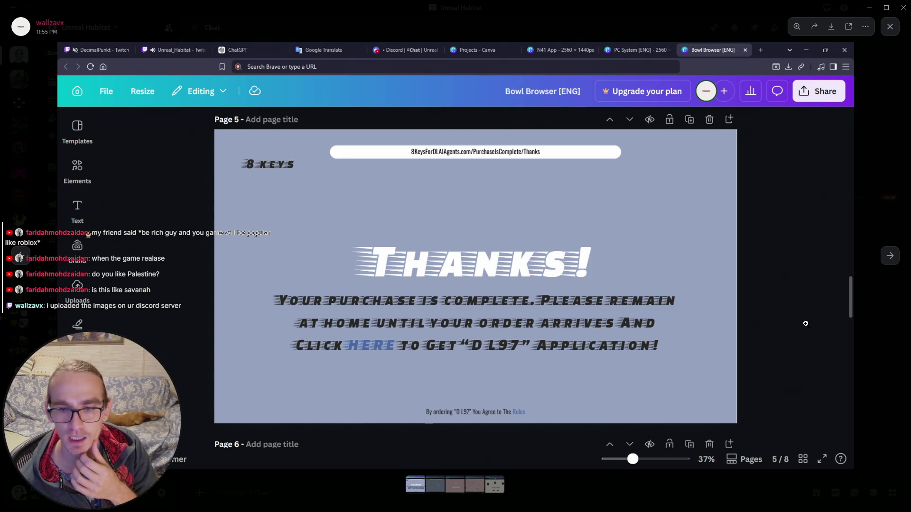
- Step through the next four screenshots, close the viewer, then enlarge and close the Download page screenshot
click(891, 261)
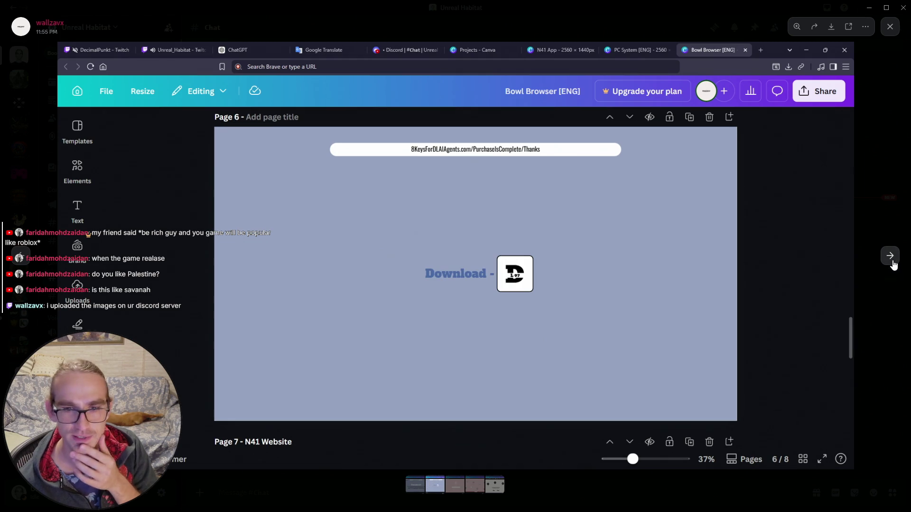
click(892, 261)
click(890, 259)
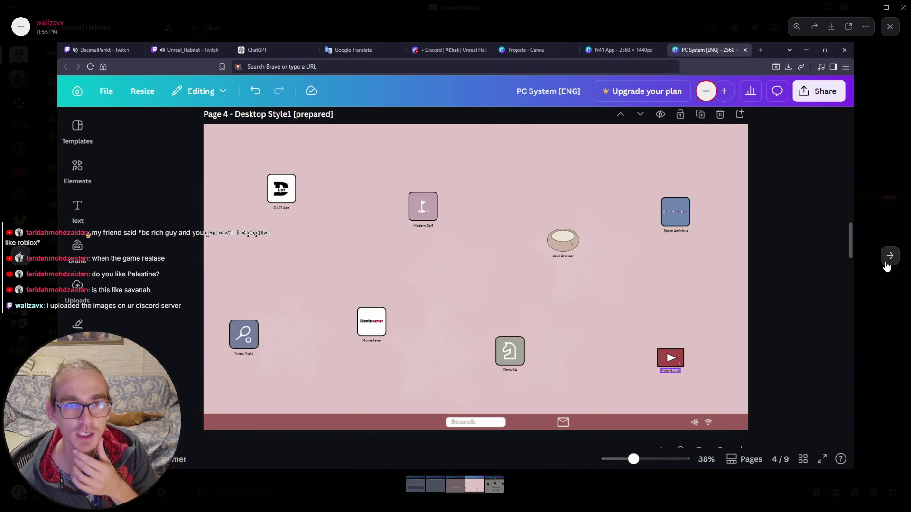
click(885, 266)
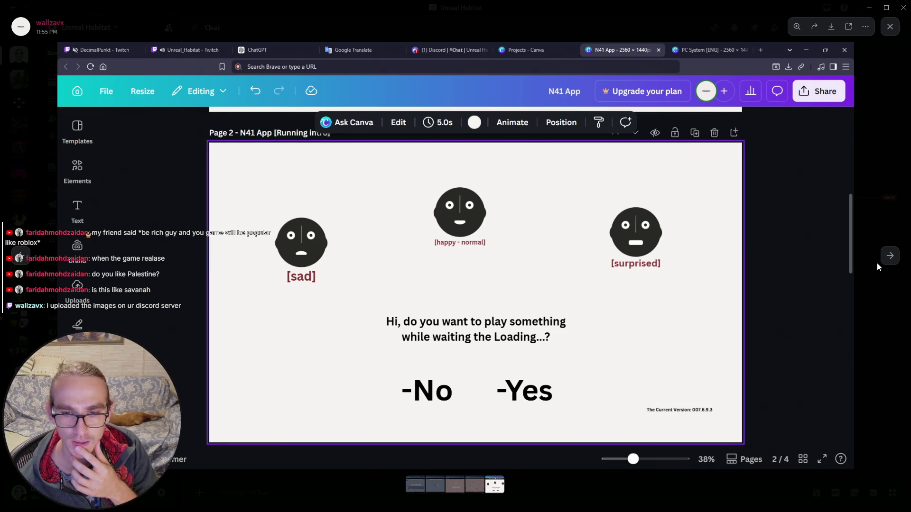
click(875, 269)
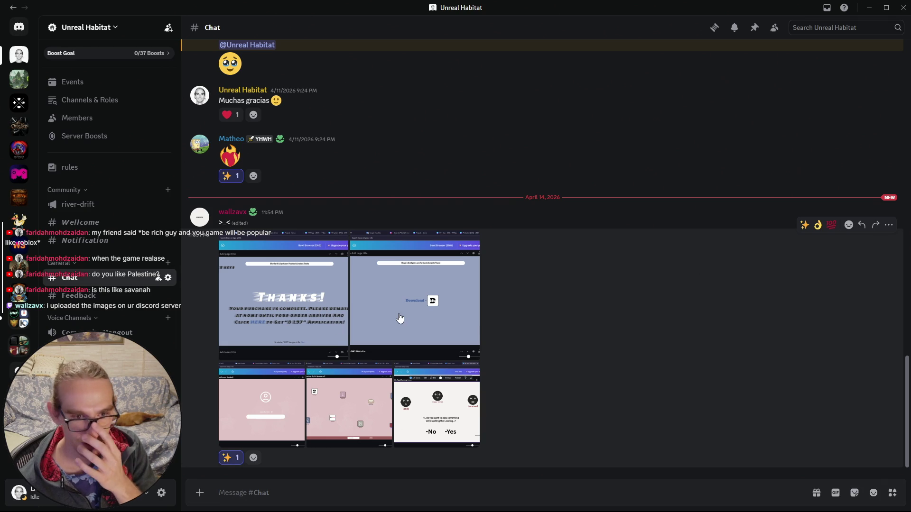
click(377, 309)
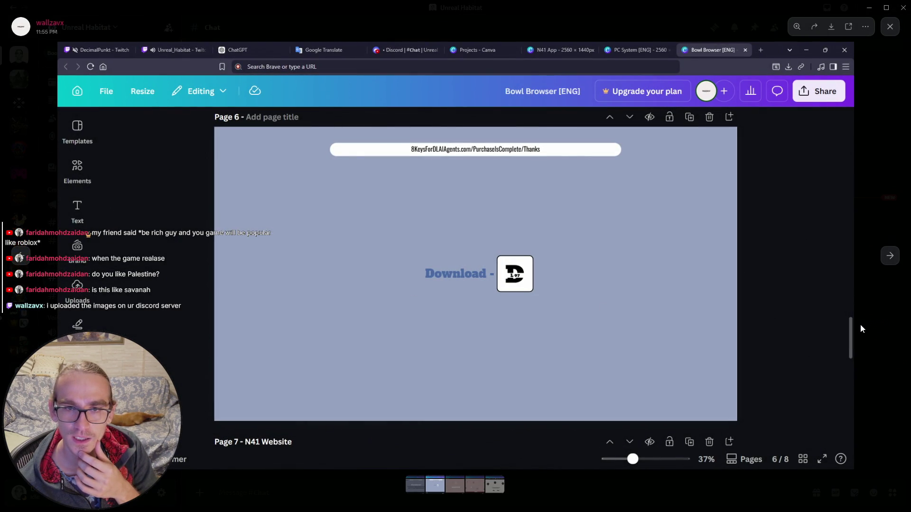
click(857, 326)
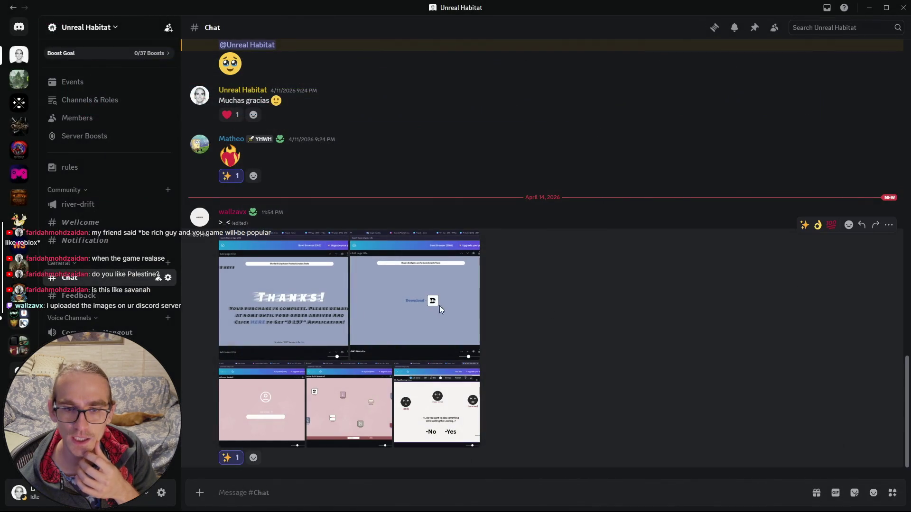
click(237, 401)
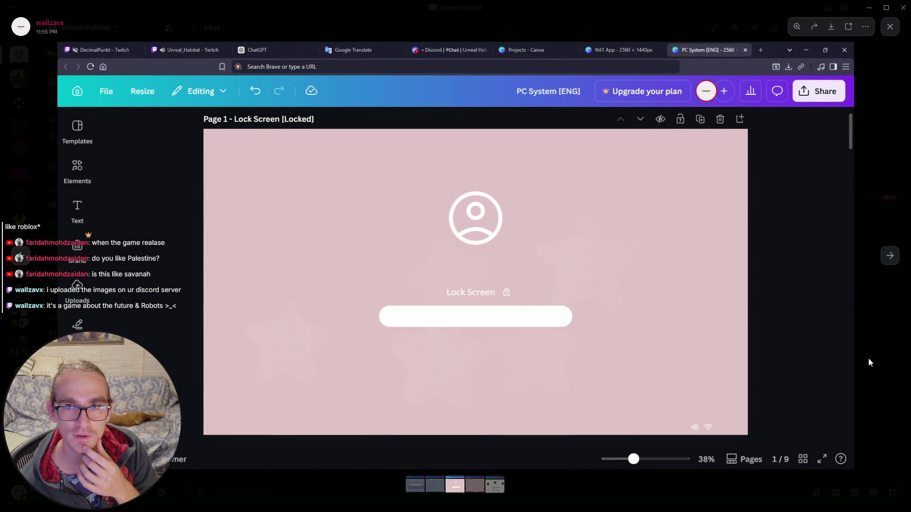
click(887, 369)
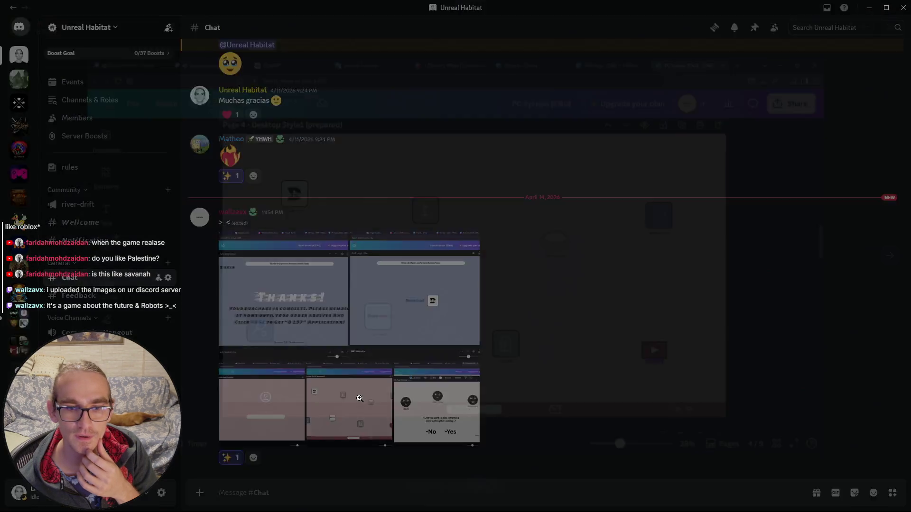
click(359, 398)
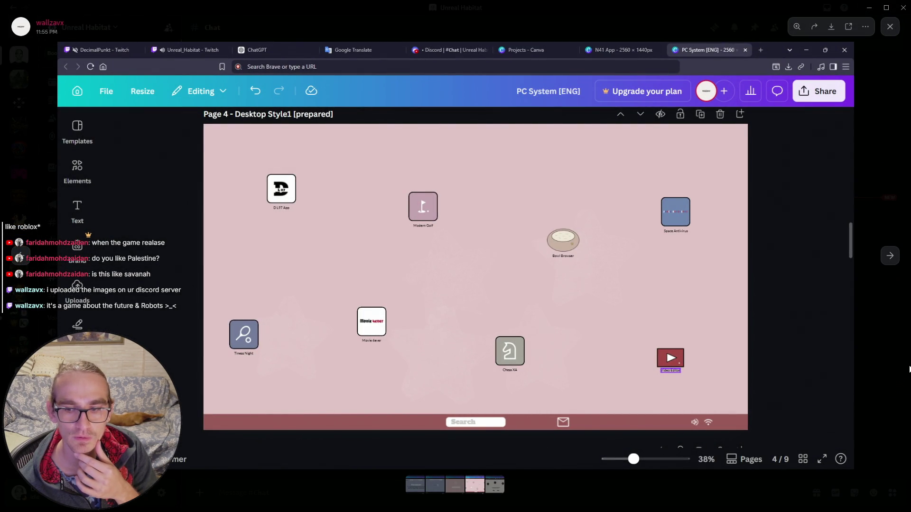
click(903, 370)
click(463, 401)
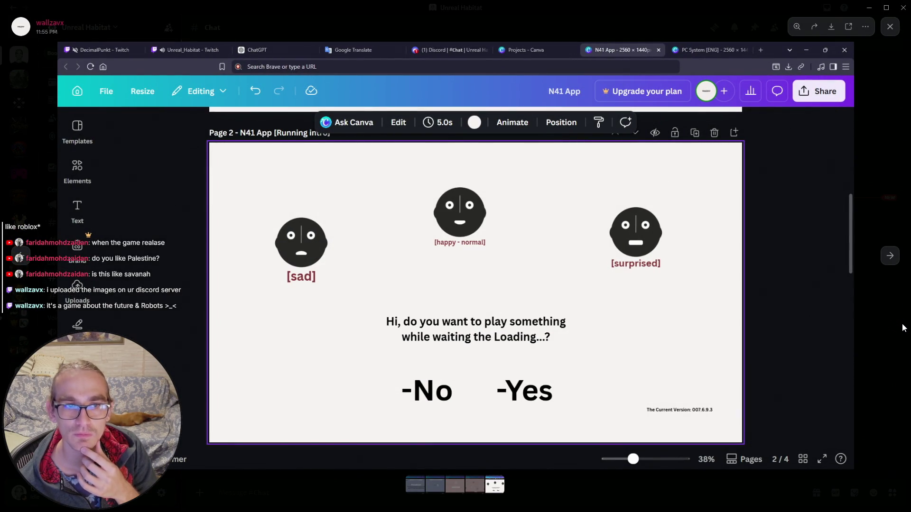
click(902, 327)
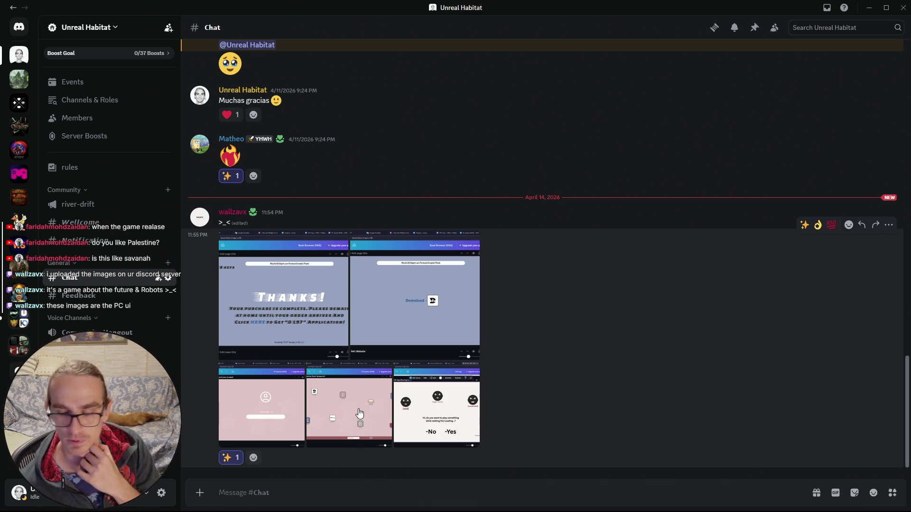
click(461, 314)
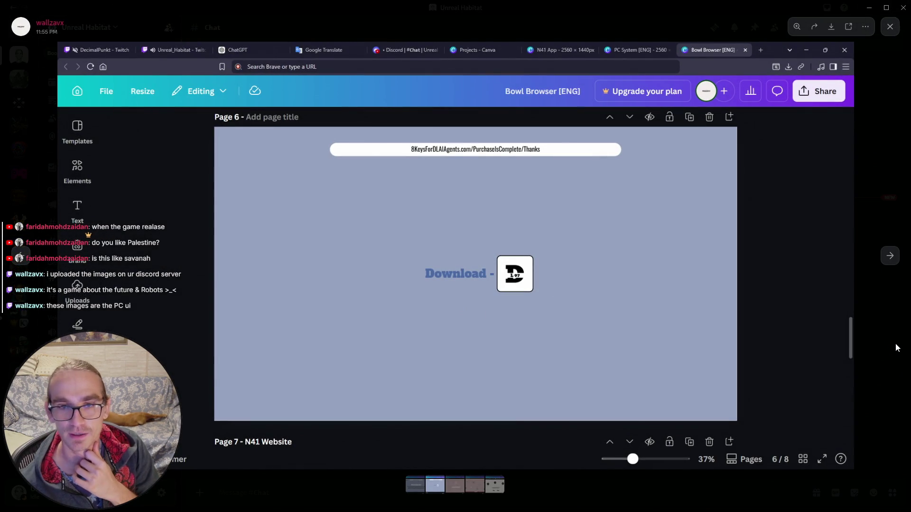
click(895, 349)
click(279, 419)
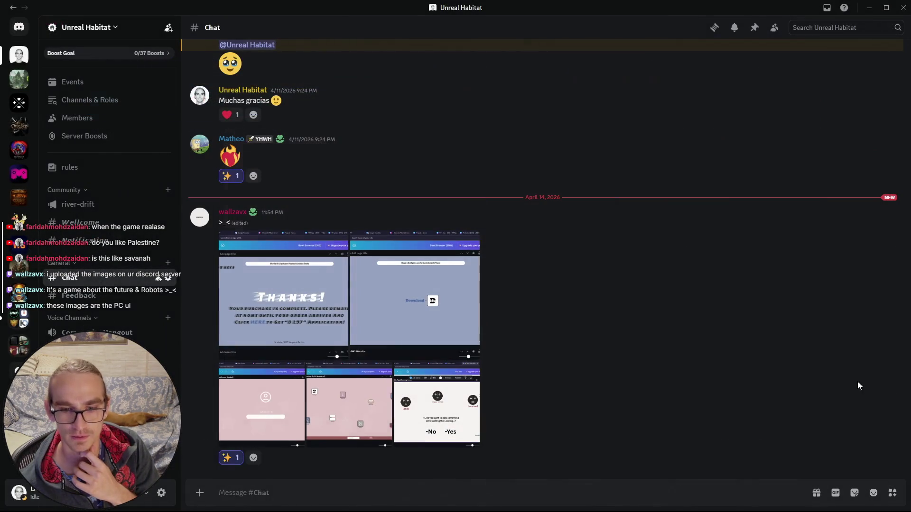
click(897, 393)
click(370, 430)
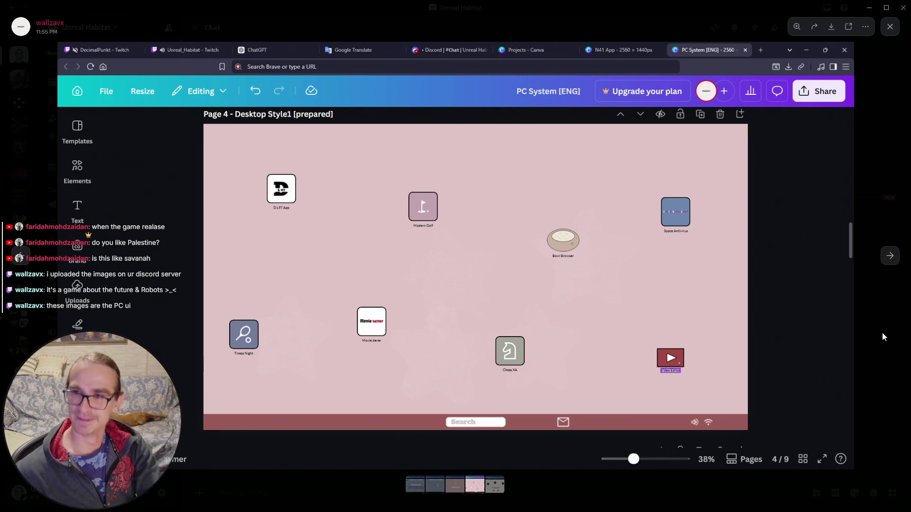
click(874, 301)
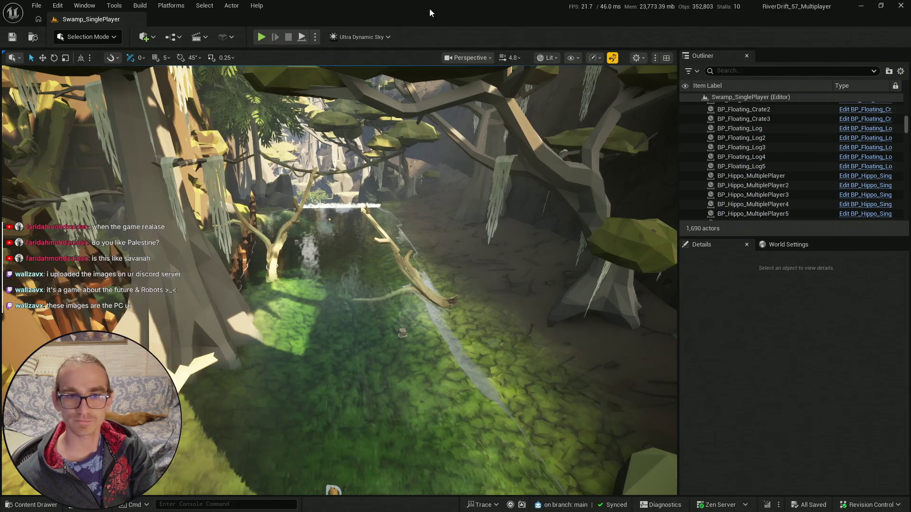
click(868, 8)
- Play-test the swamp level with F11 until Game Over, then stop it with Escape
click(29, 504)
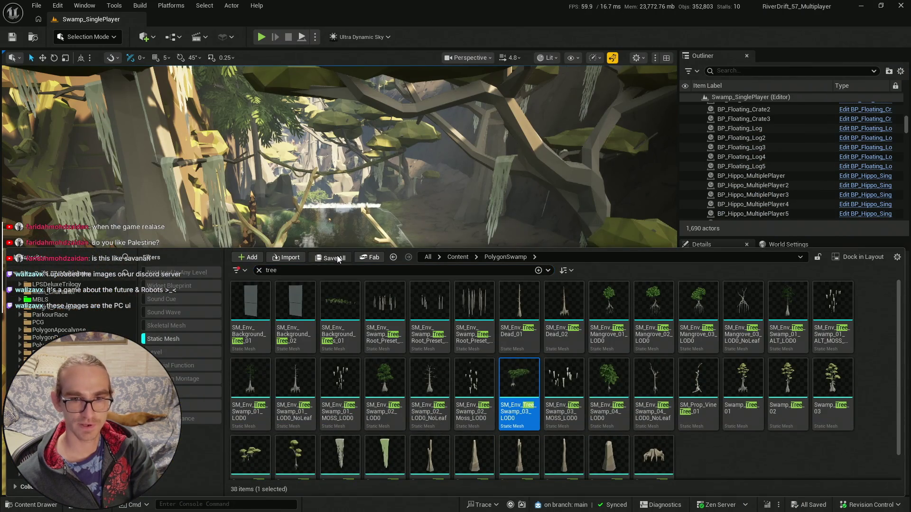
click(277, 6)
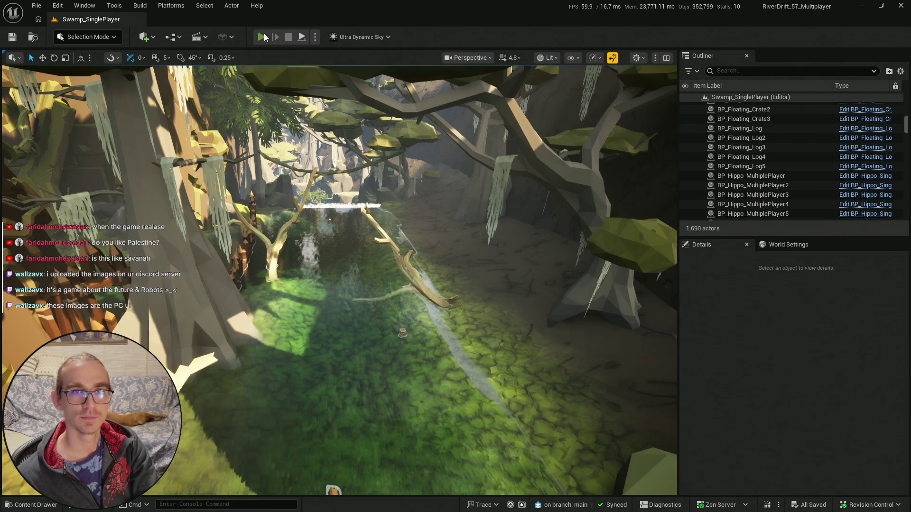
key(F11)
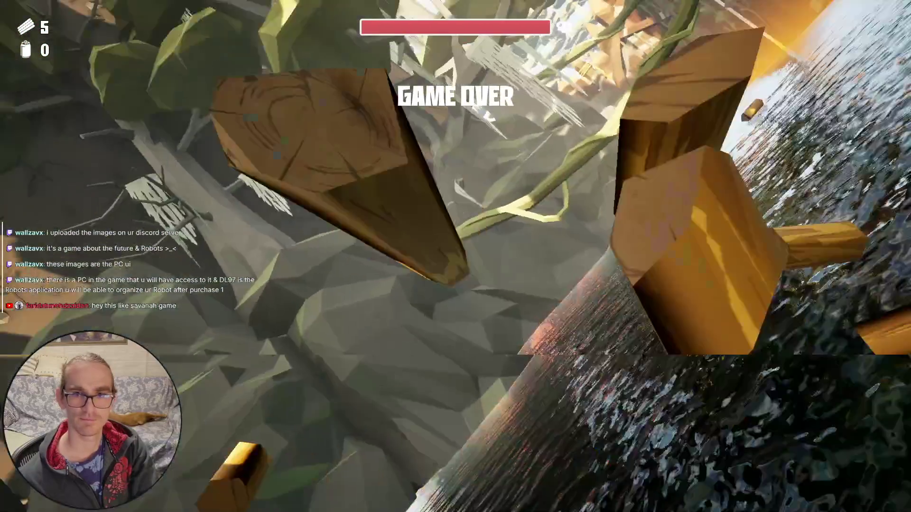
key(Escape)
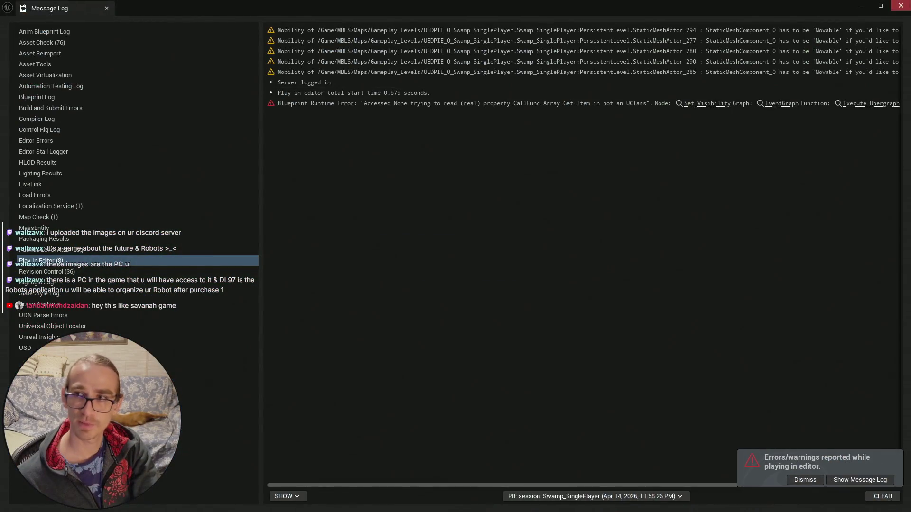
- Shrink the small driftwood branch in the river and the large antler-like branch
scroll(455, 256, down, 2)
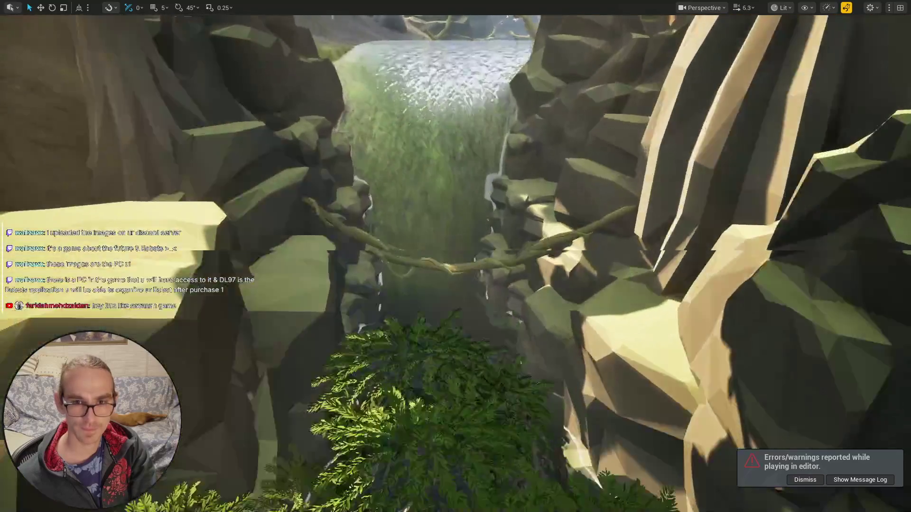
scroll(455, 256, up, 1)
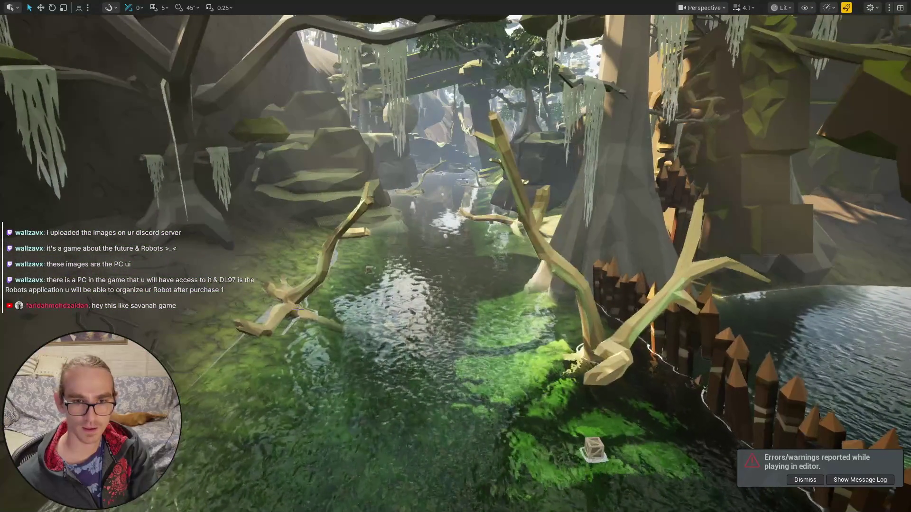
click(301, 307)
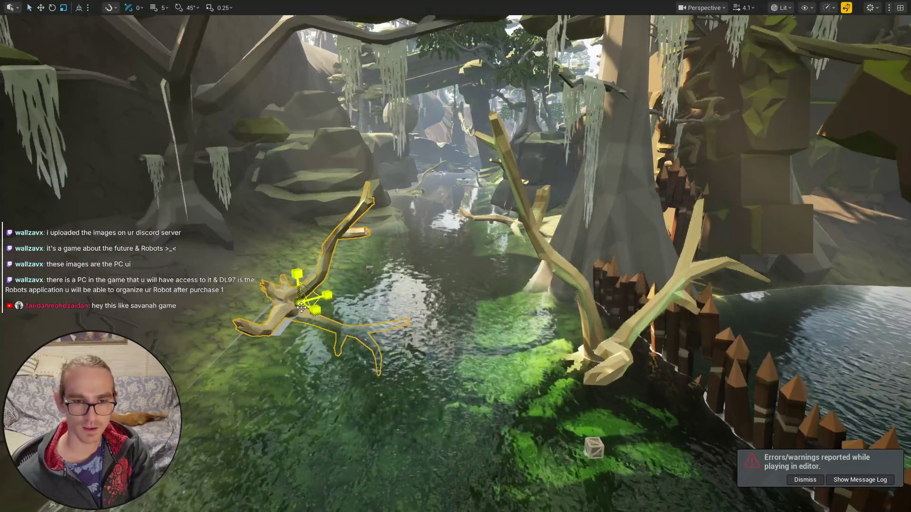
drag(296, 302, 284, 315)
click(590, 359)
drag(608, 345, 598, 360)
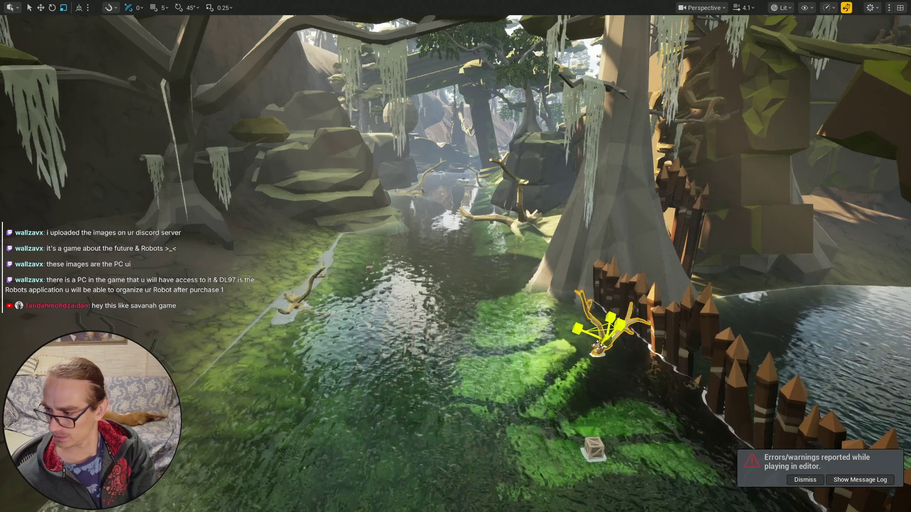
- Shrink the fallen branch on the riverbank to a much smaller size, then leave full-screen view
key(w)
scroll(535, 336, up, 2)
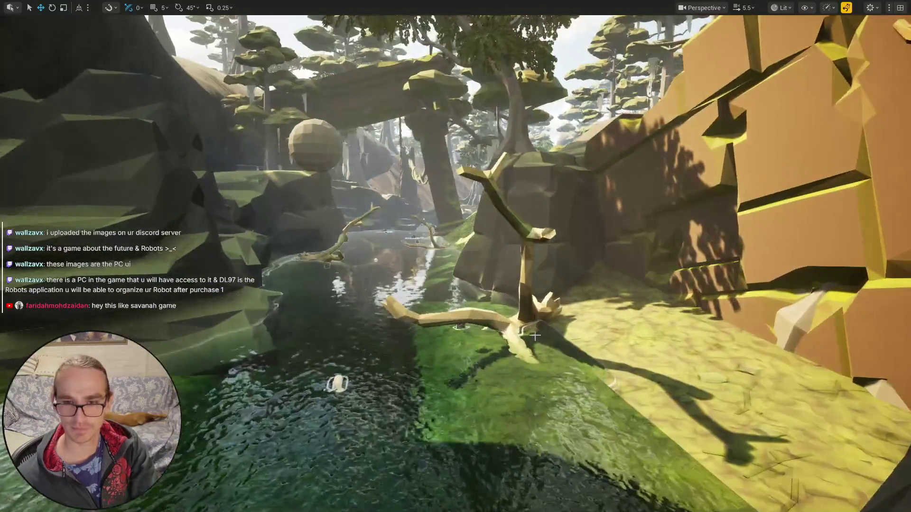
click(531, 336)
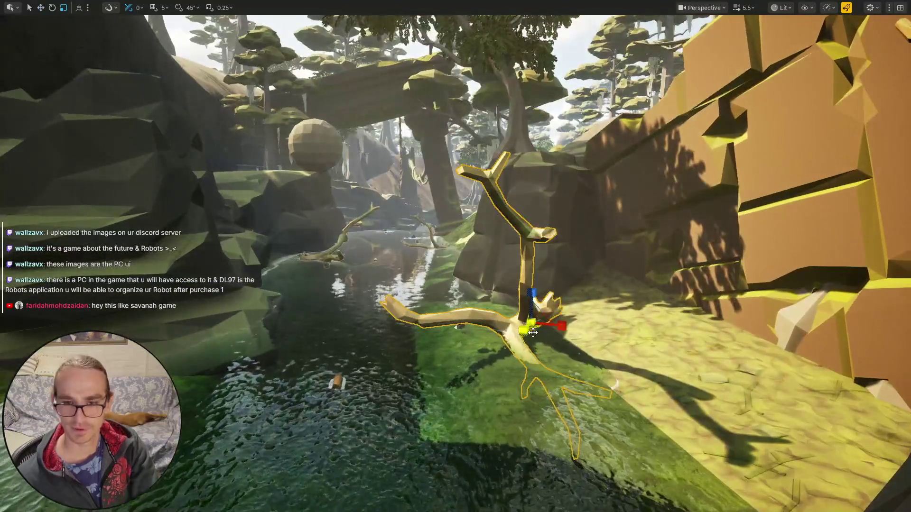
drag(531, 323, 460, 324)
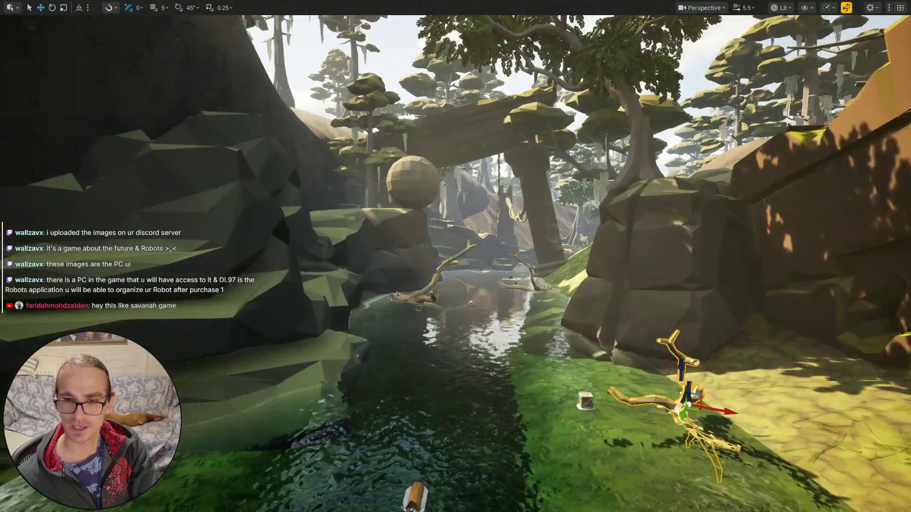
key(w)
key(r)
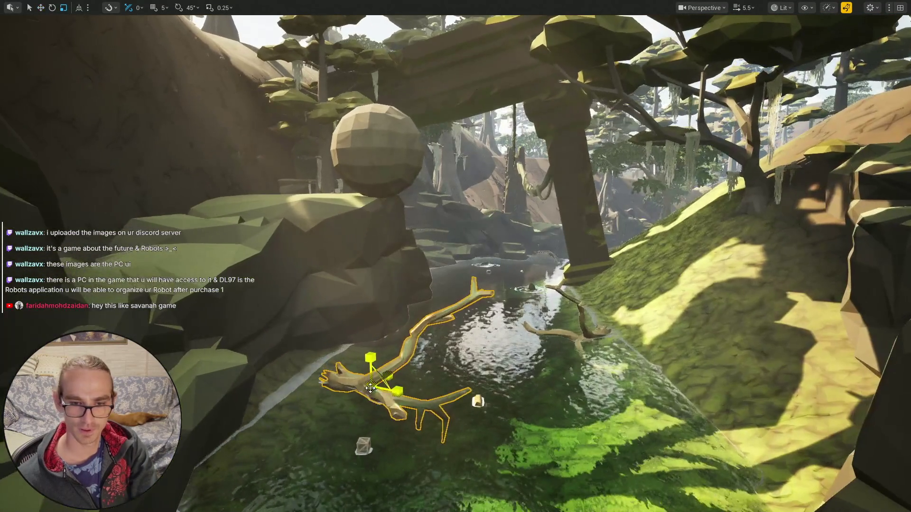
mouse_move(497, 380)
mouse_down()
mouse_move(479, 375)
mouse_move(512, 380)
mouse_move(497, 380)
mouse_up()
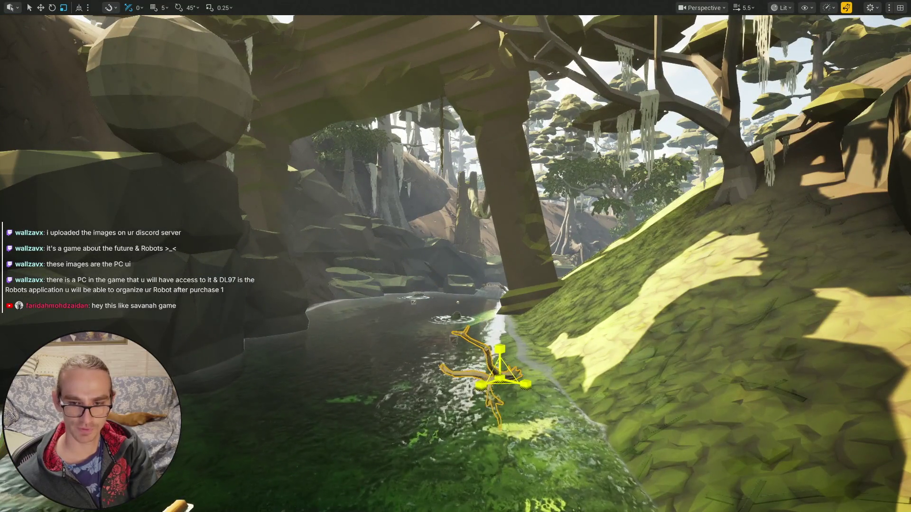
key(q)
mouse_move(455, 256)
mouse_down()
mouse_move(412, 294)
mouse_move(369, 287)
mouse_move(175, 481)
mouse_up()
scroll(456, 256, up, 1)
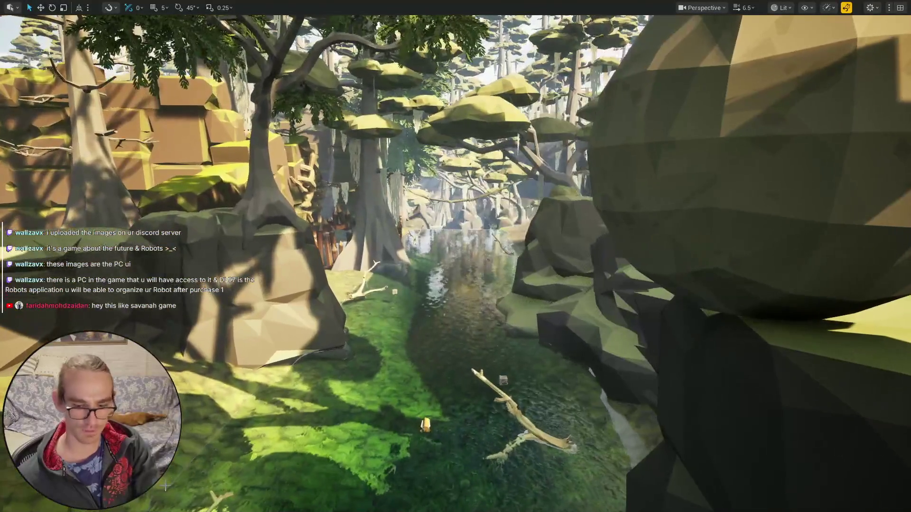
key(F11)
- Save all modified content, including the Swamp_SinglePlayer level, then frame the floating log
key(ctrl+space)
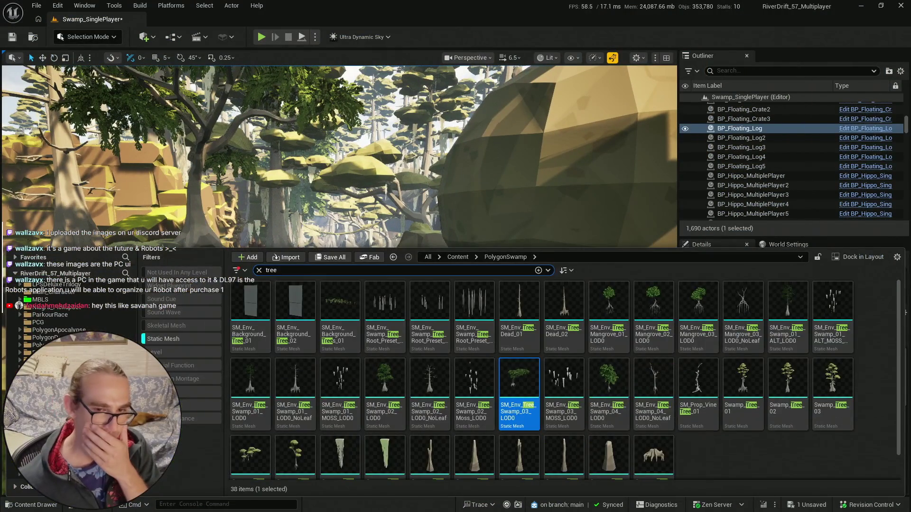
click(331, 258)
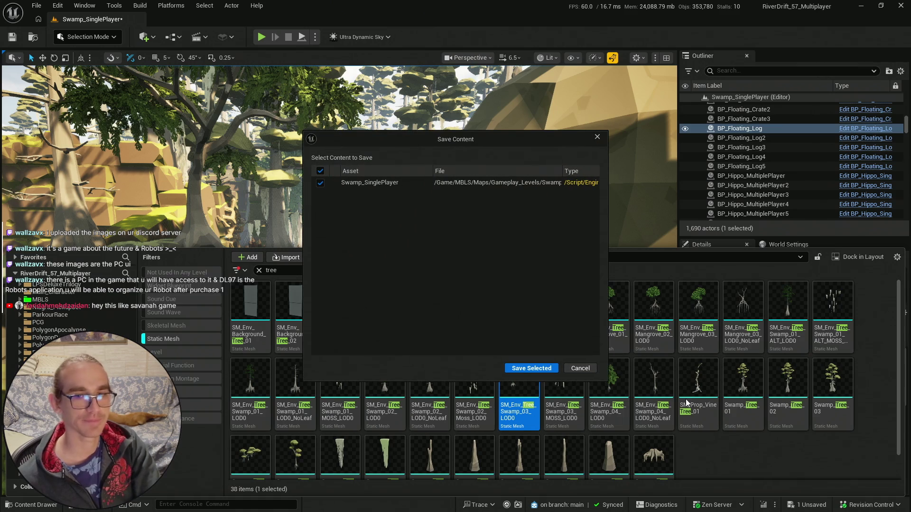
click(524, 368)
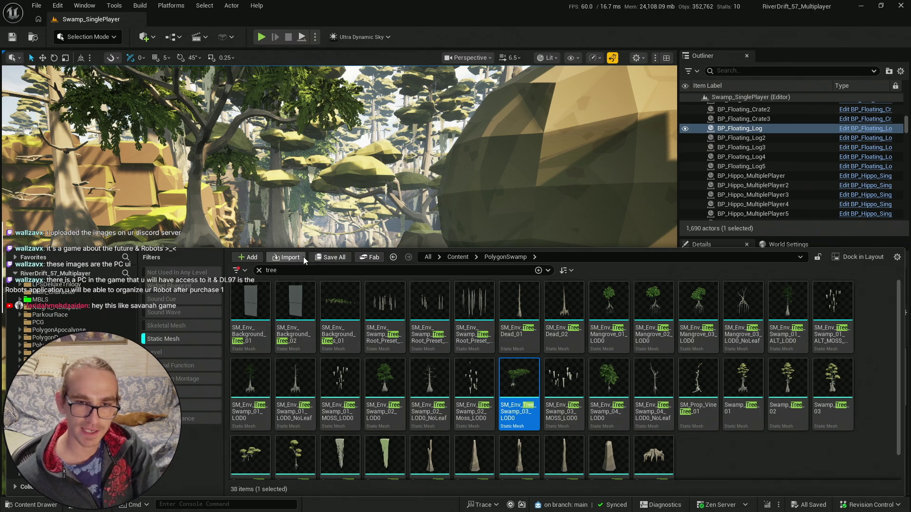
key(ctrl+space)
key(f)
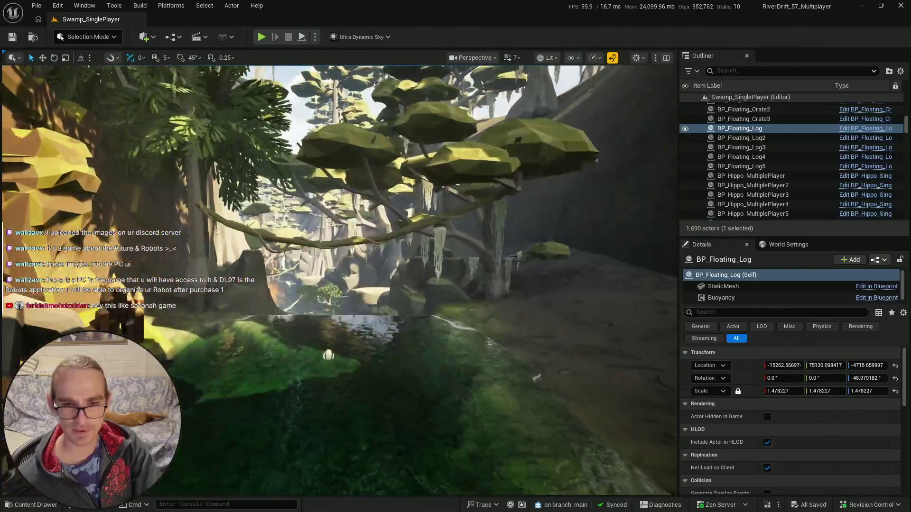
scroll(339, 279, down, 2)
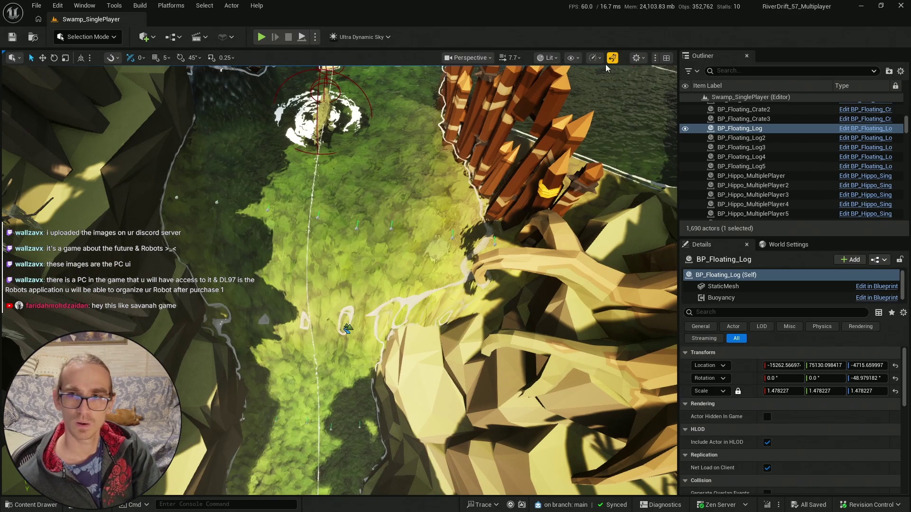
click(613, 58)
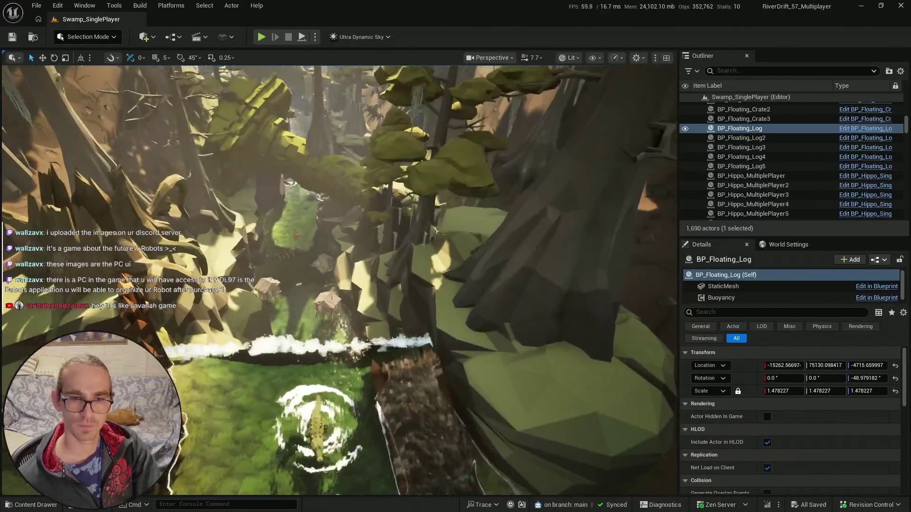
scroll(339, 280, up, 2)
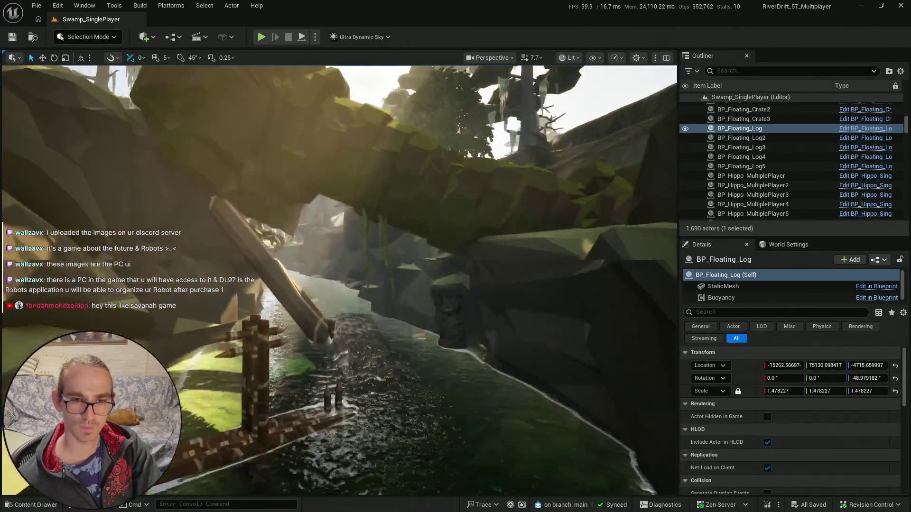
scroll(339, 280, up, 2)
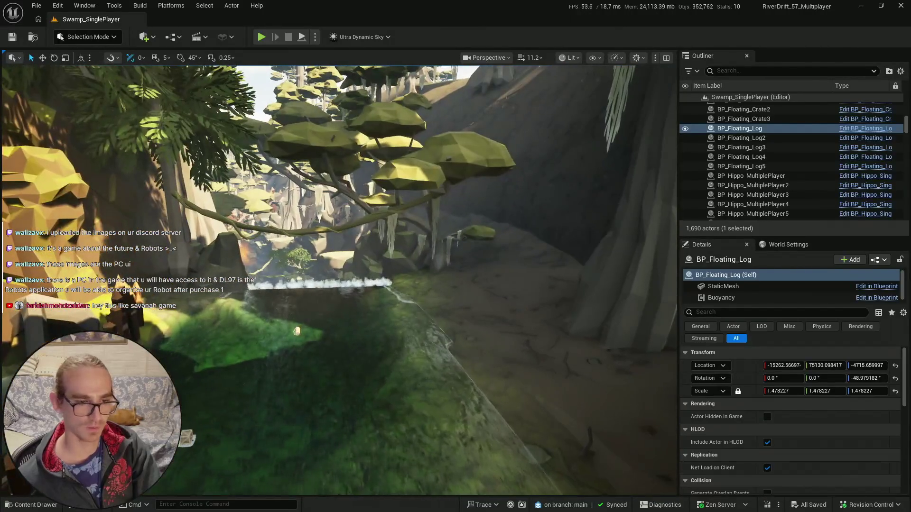
click(12, 507)
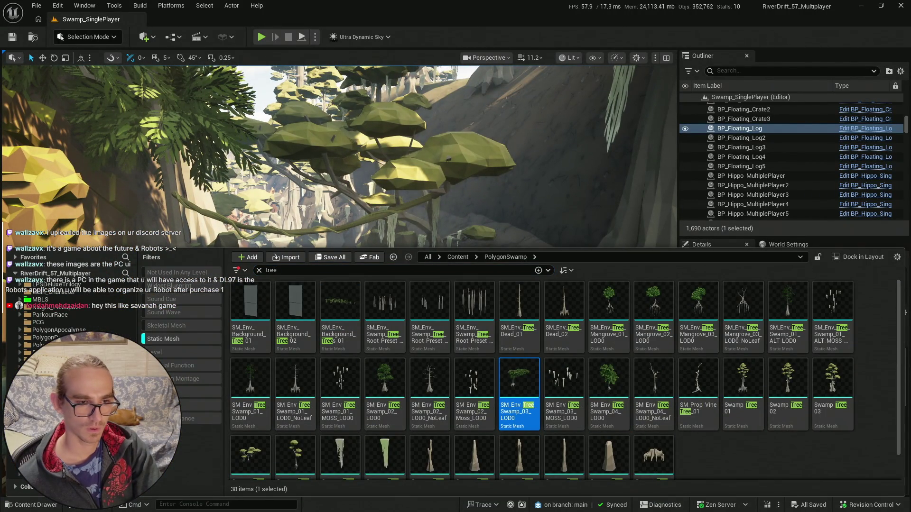
click(154, 340)
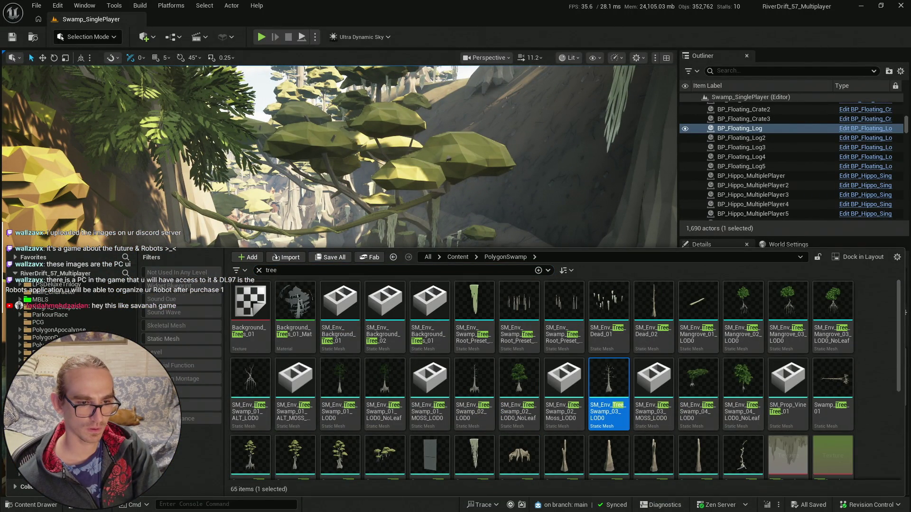
- Save all modified assets and show the Blueprints folder with the tree search cleared
click(341, 258)
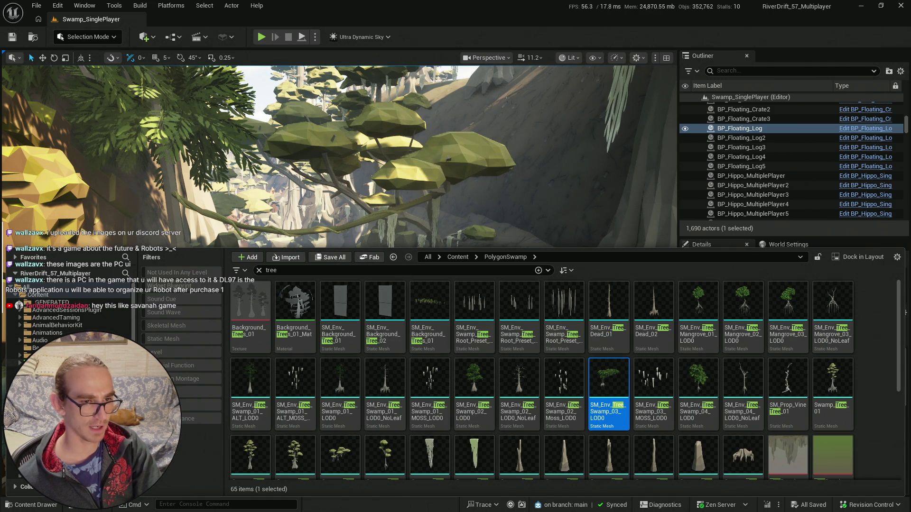
click(21, 363)
click(259, 271)
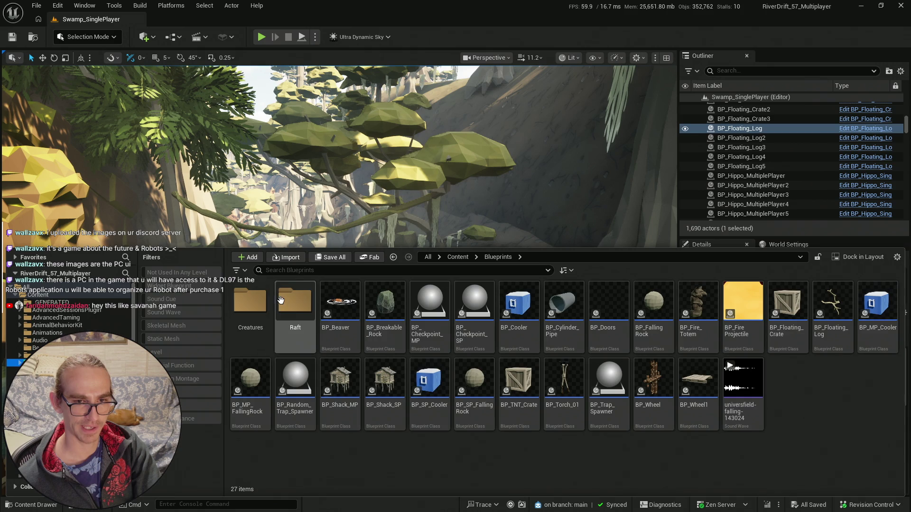
- Browse the Raft folder's RAFT and BP_MainMenu_Raft subfolders, then return to Blueprints
double_click(295, 301)
double_click(295, 304)
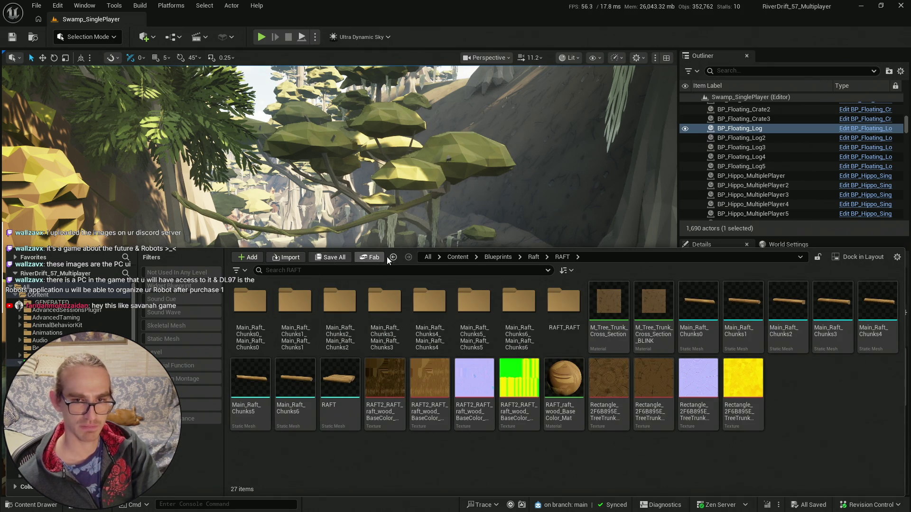
click(393, 257)
double_click(250, 301)
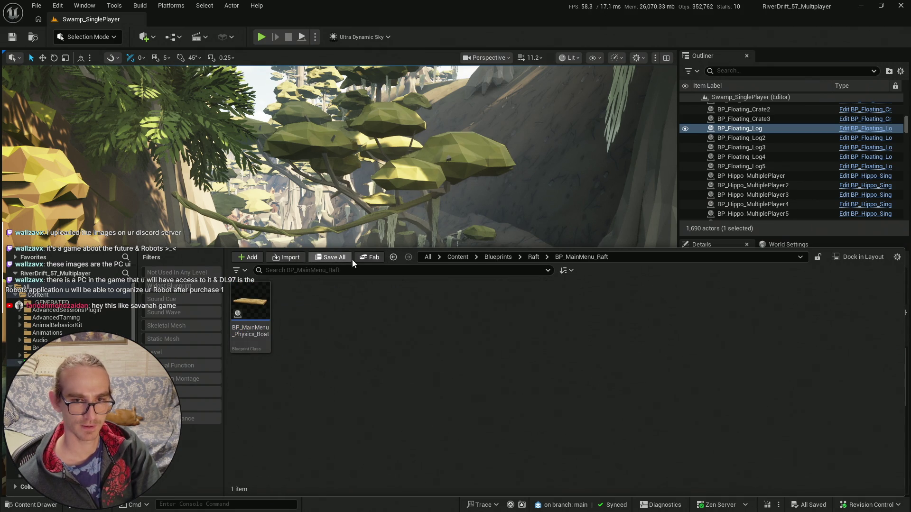
click(393, 257)
click(393, 257)
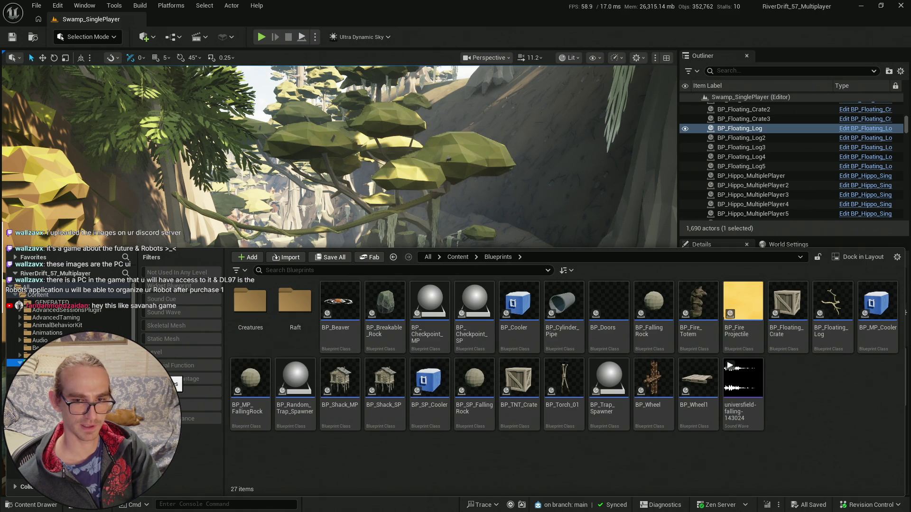
double_click(295, 301)
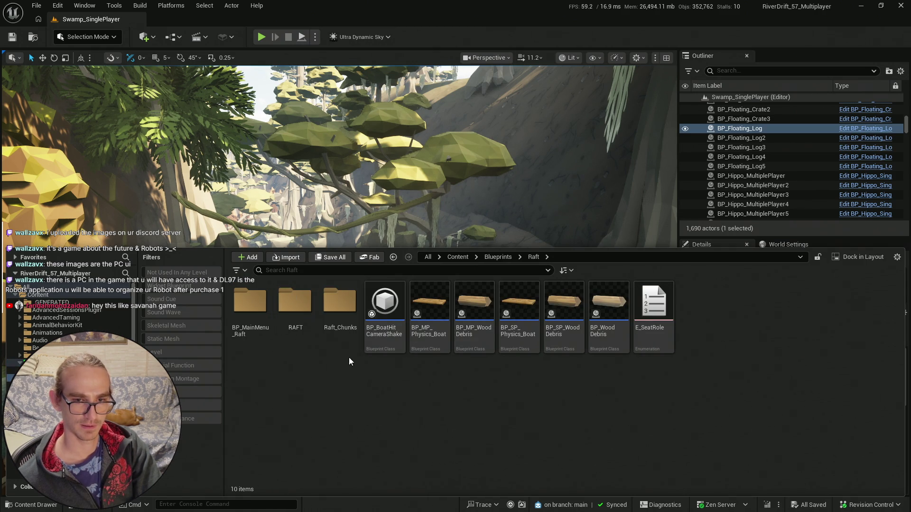
key(alt+Left)
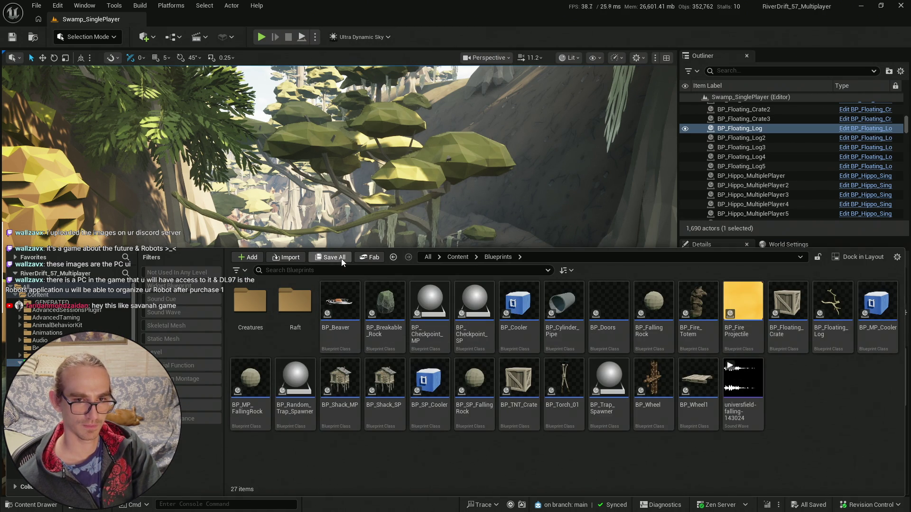
- Reopen the content drawer, look through the Creatures and Raft folders, then return to Blueprints
click(10, 38)
click(29, 505)
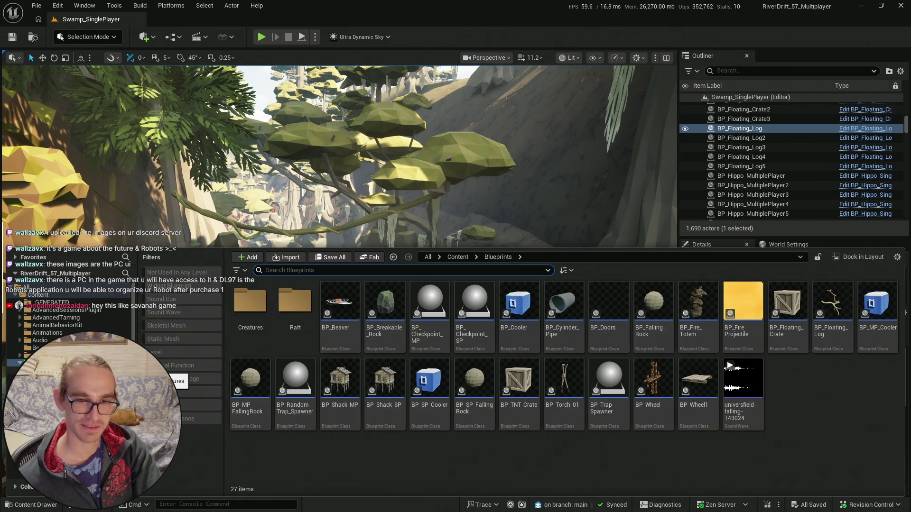
click(53, 371)
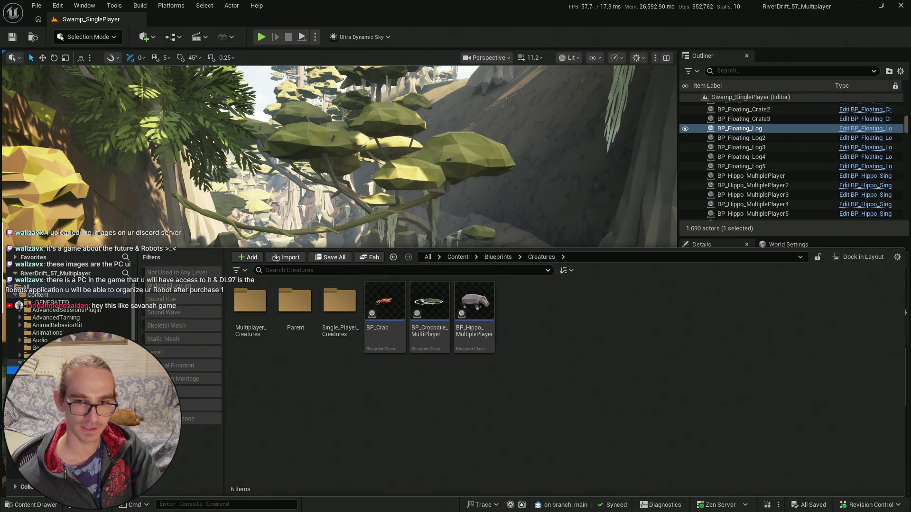
click(52, 378)
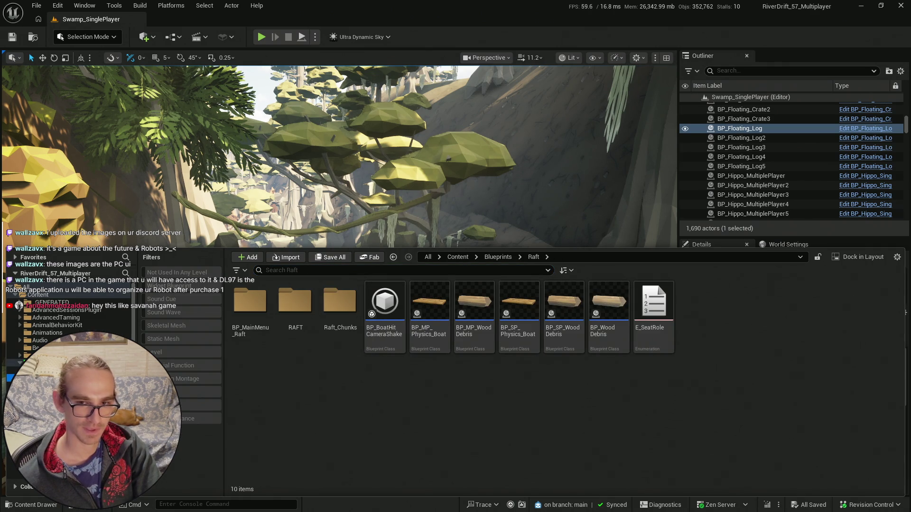
click(52, 371)
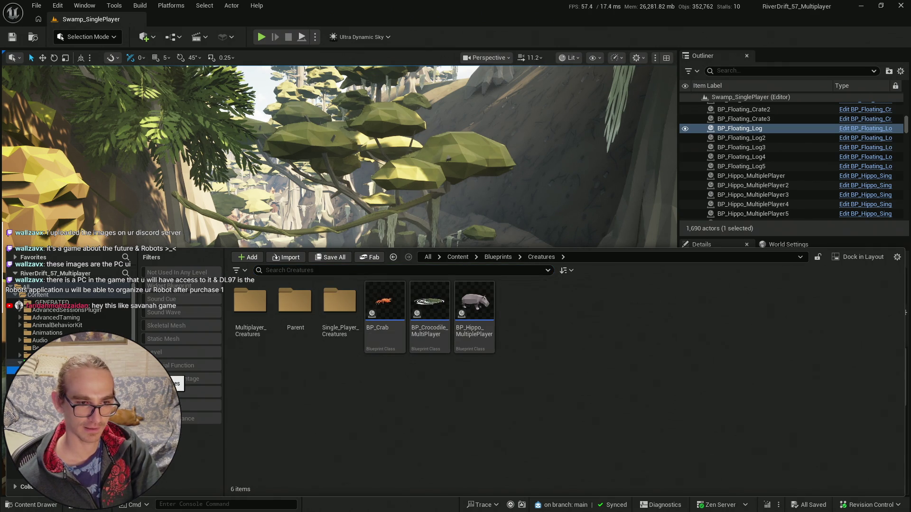
click(52, 363)
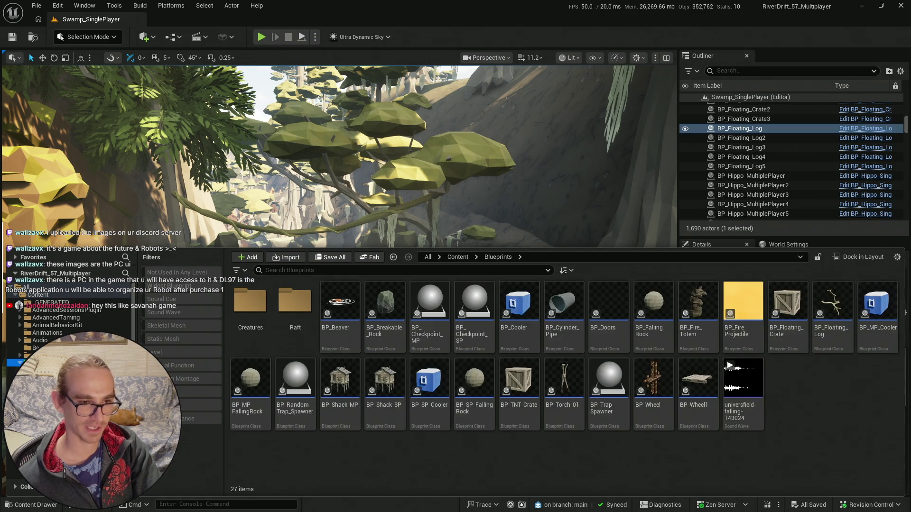
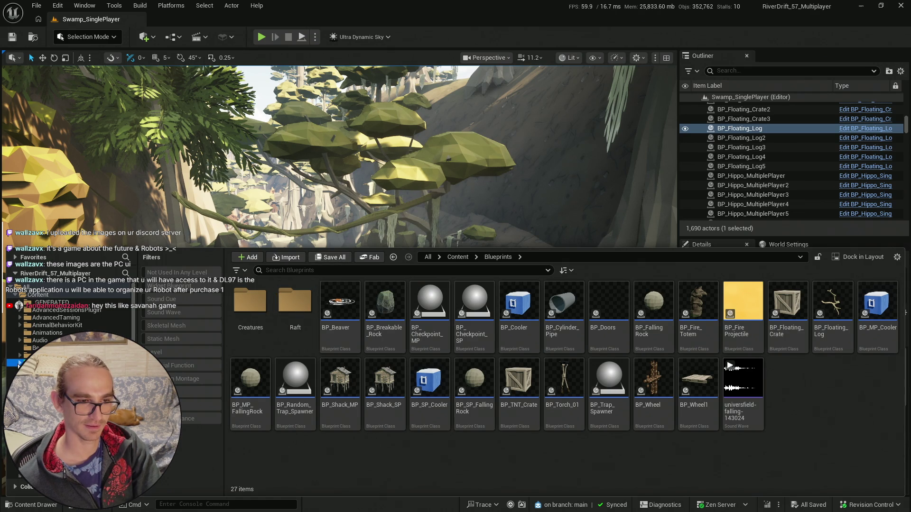
- Browse to Creatures > Single_Player_Creatures and select the BP_Crocodile_SinglePlayer blueprint
drag(388, 213, 365, 190)
key(ctrl+space)
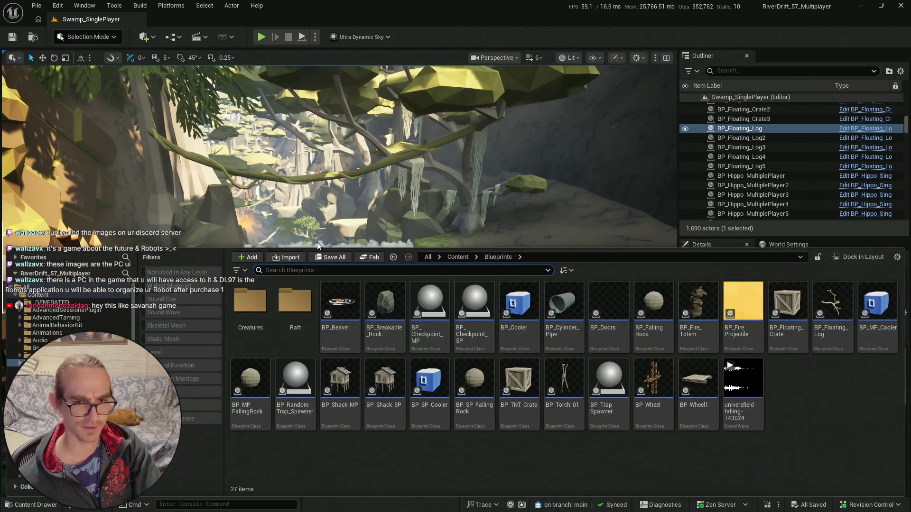
key(ctrl+space)
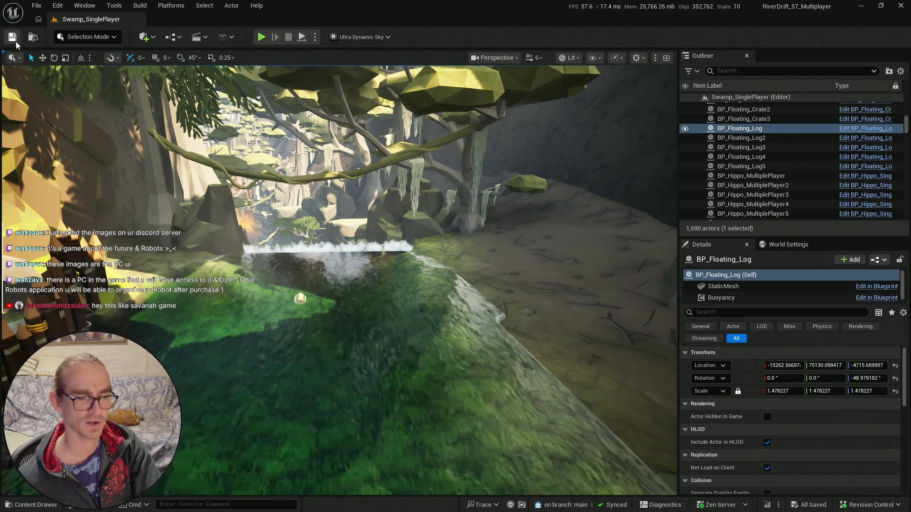
key(ctrl+space)
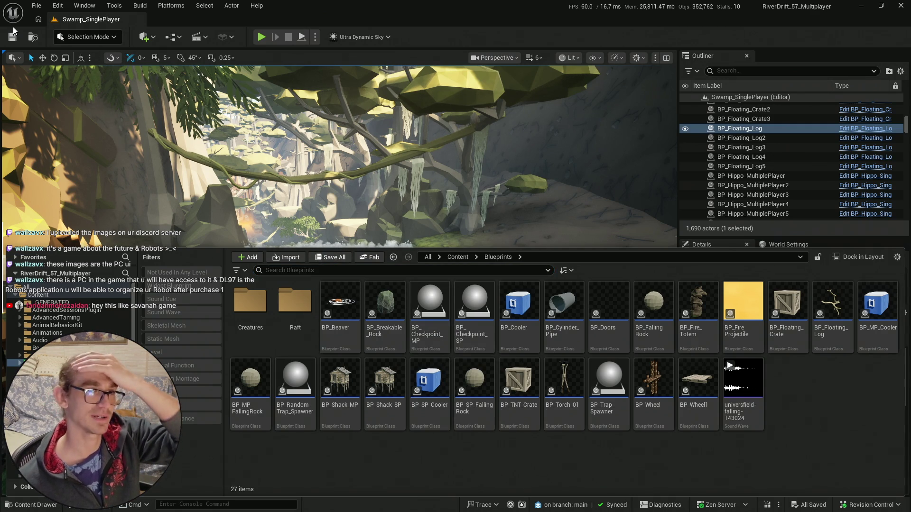
click(40, 504)
click(40, 504)
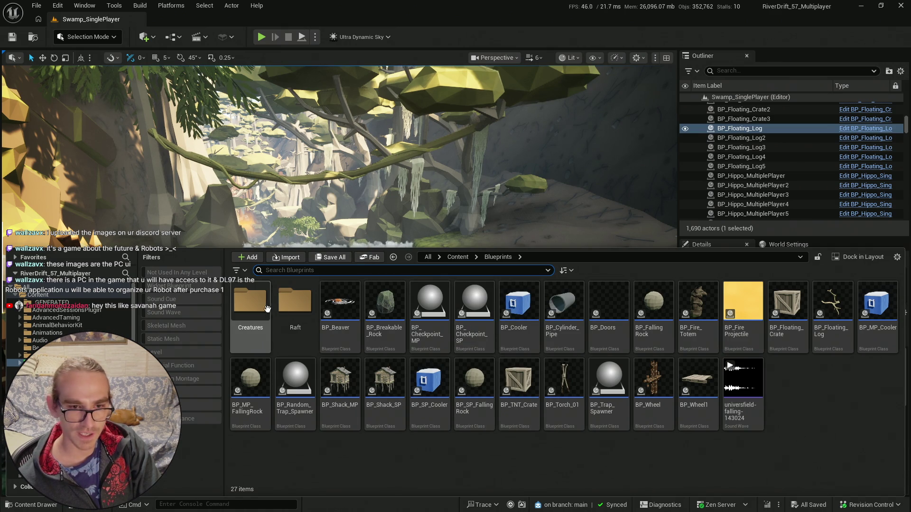
double_click(249, 304)
double_click(339, 301)
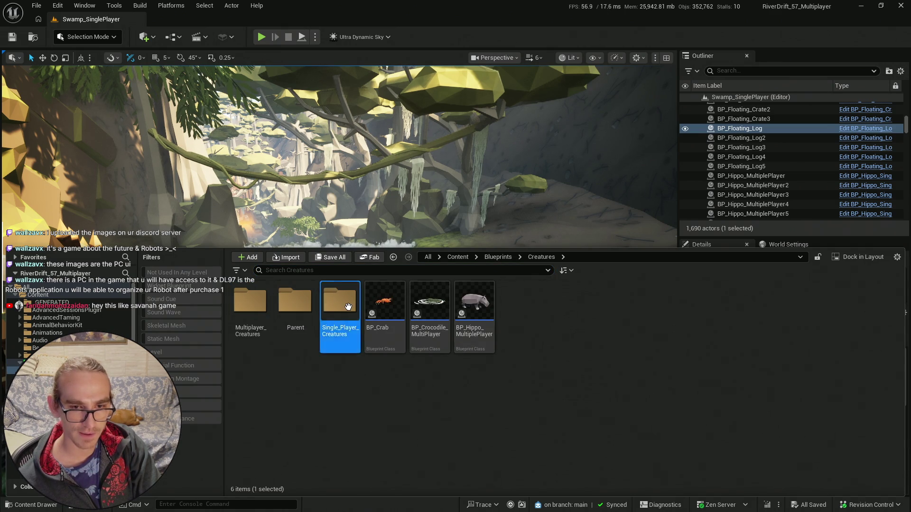
click(251, 313)
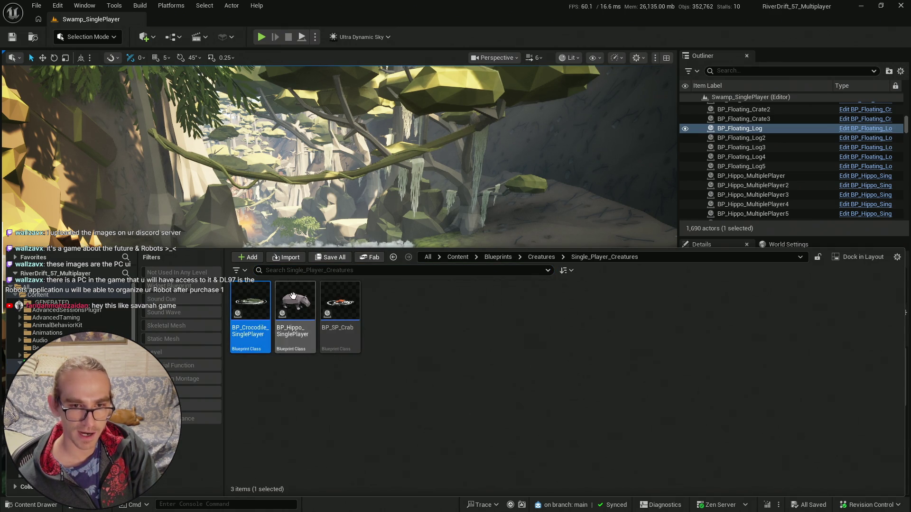
key(ctrl+space)
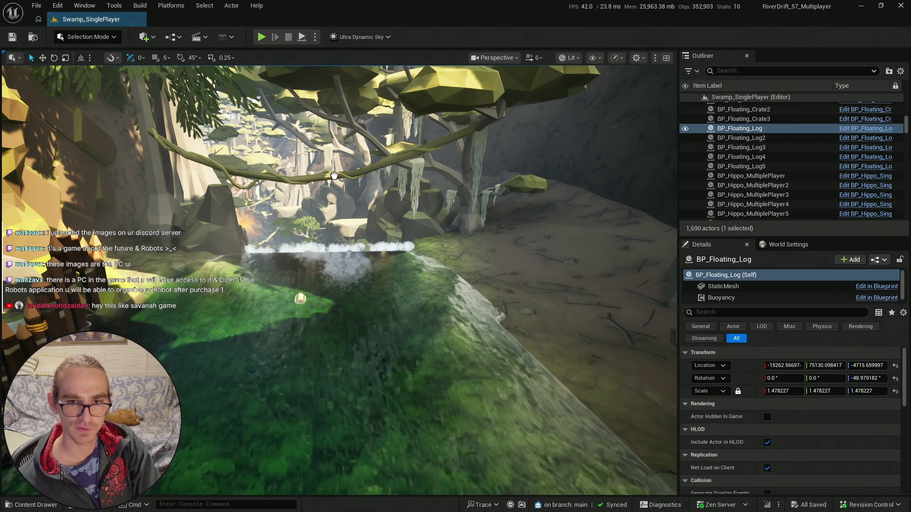
- Place a crocodile in the river and turn it about 175 degrees
drag(364, 289, 375, 284)
key(f)
key(e)
mouse_move(377, 343)
mouse_down()
mouse_move(367, 360)
mouse_move(359, 322)
mouse_up()
key(w)
scroll(339, 279, down, 1)
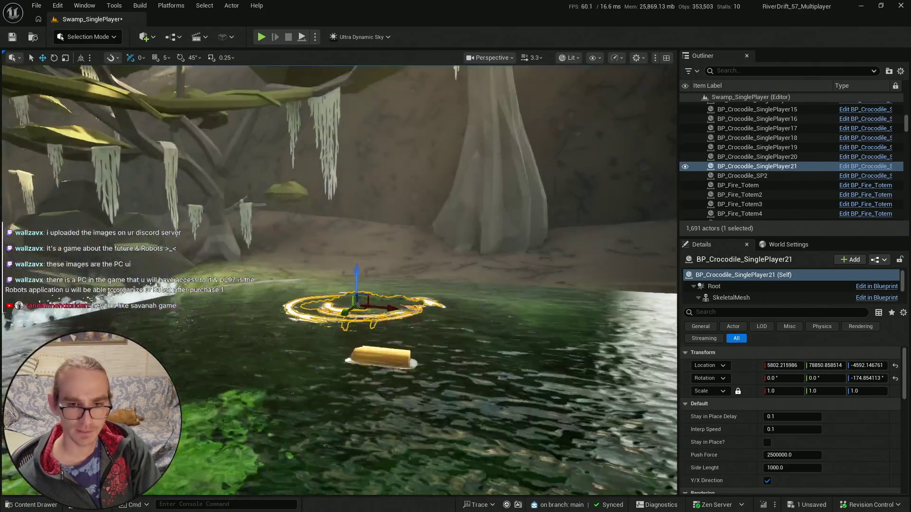
drag(338, 280, 294, 266)
key(f)
scroll(372, 336, up, 1)
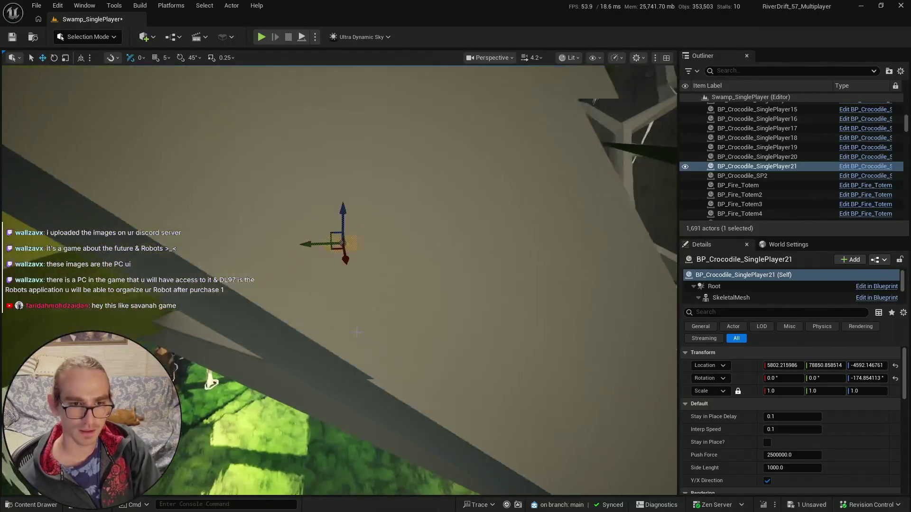
- Duplicate the crocodile and move the copy further along the river
key(ctrl+d)
mouse_move(351, 270)
mouse_down()
mouse_move(372, 403)
mouse_move(374, 366)
mouse_move(183, 369)
mouse_up()
key(e)
scroll(248, 327, down, 1)
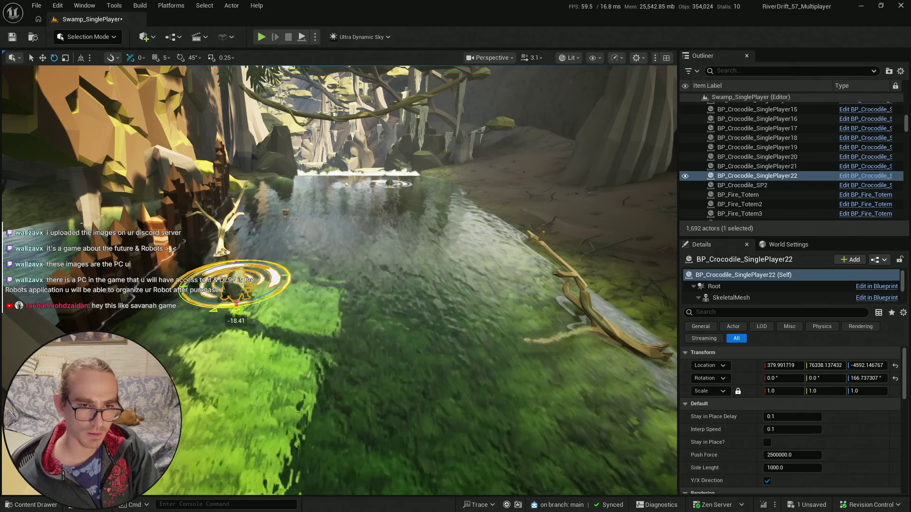
scroll(248, 327, down, 2)
key(w)
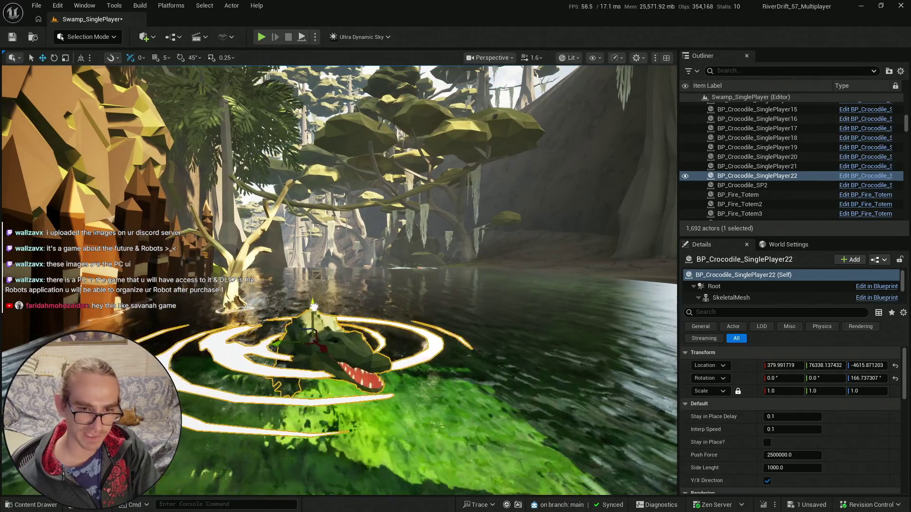
scroll(248, 326, up, 3)
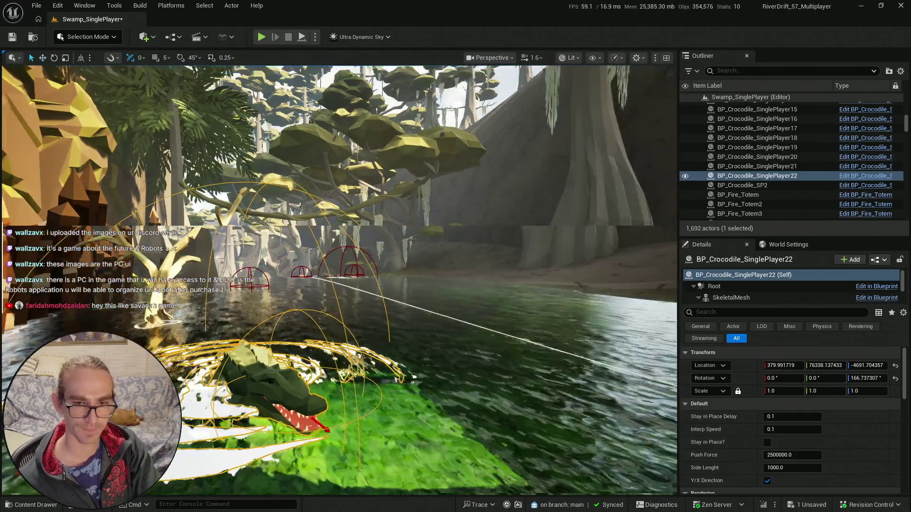
scroll(247, 327, up, 2)
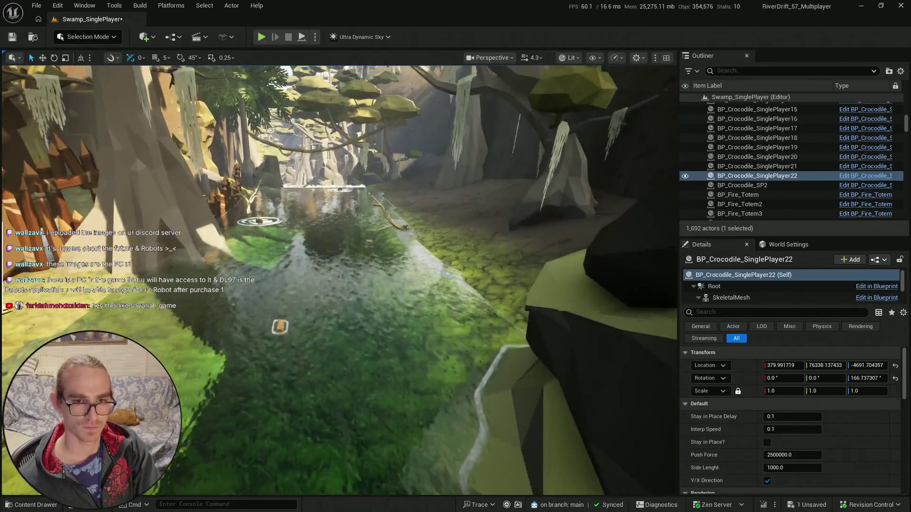
- Place a third crocodile in the river and nudge it along the channel
key(ctrl+space)
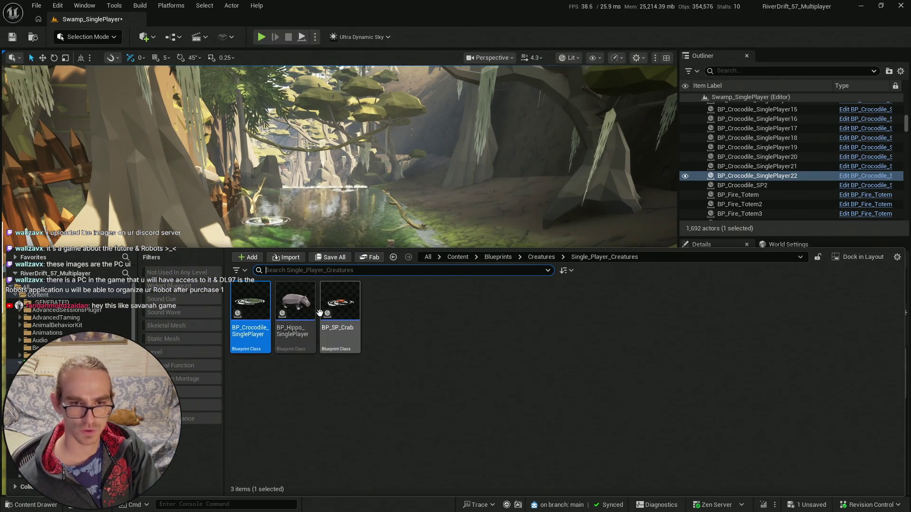
mouse_move(303, 209)
mouse_down()
mouse_move(413, 352)
mouse_move(429, 360)
mouse_up()
key(e)
key(w)
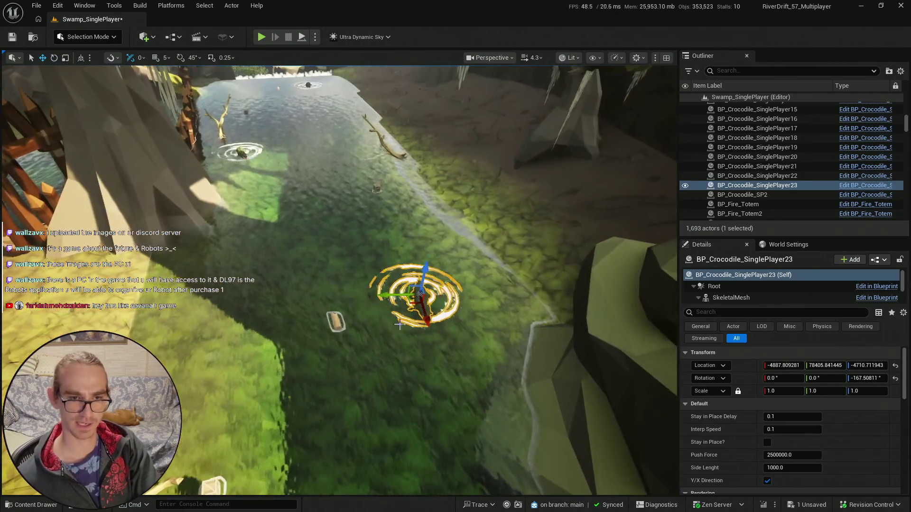
mouse_move(428, 318)
mouse_down()
mouse_move(409, 284)
mouse_move(420, 286)
mouse_up()
scroll(420, 286, down, 2)
scroll(339, 280, down, 1)
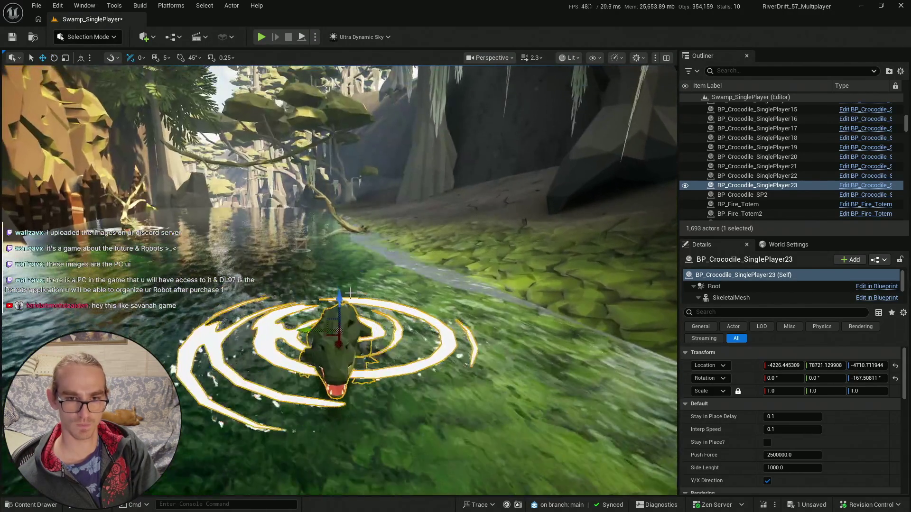
scroll(340, 280, up, 1)
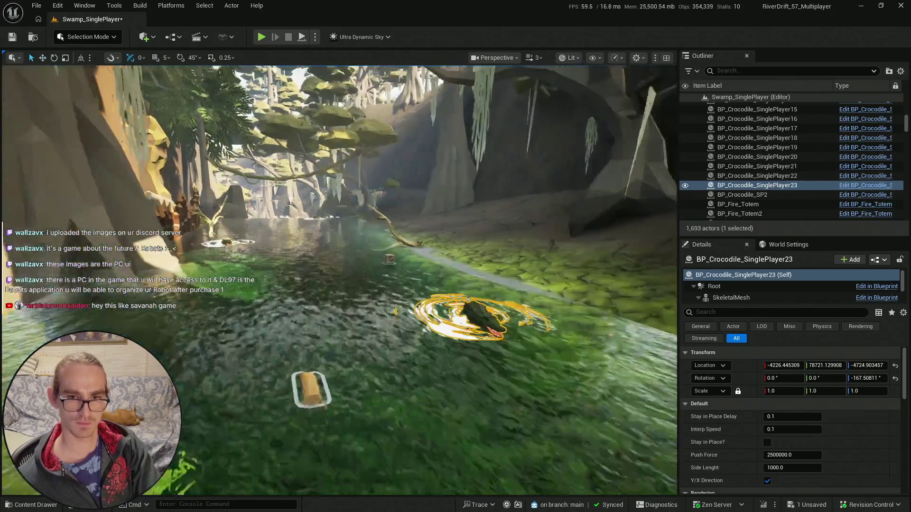
- Save the Swamp_SinglePlayer map with Save All > Save Selected
key(ctrl+space)
click(314, 256)
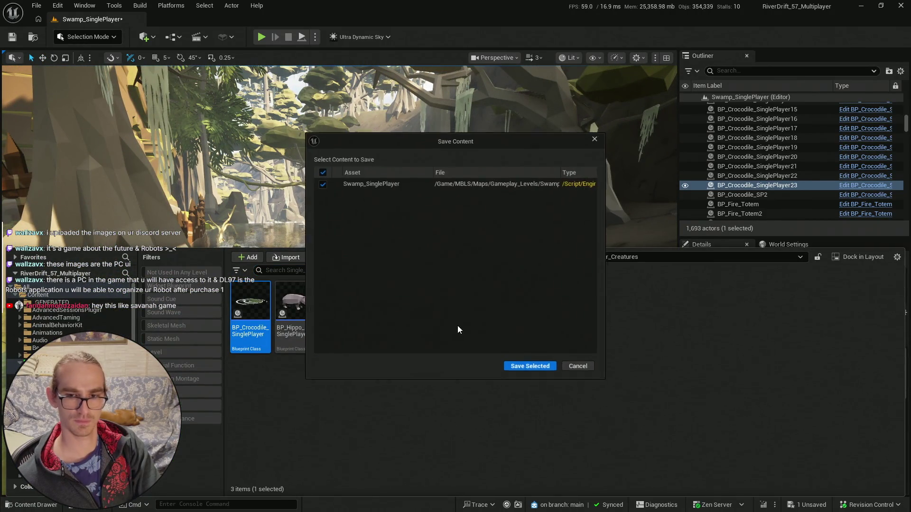
click(526, 365)
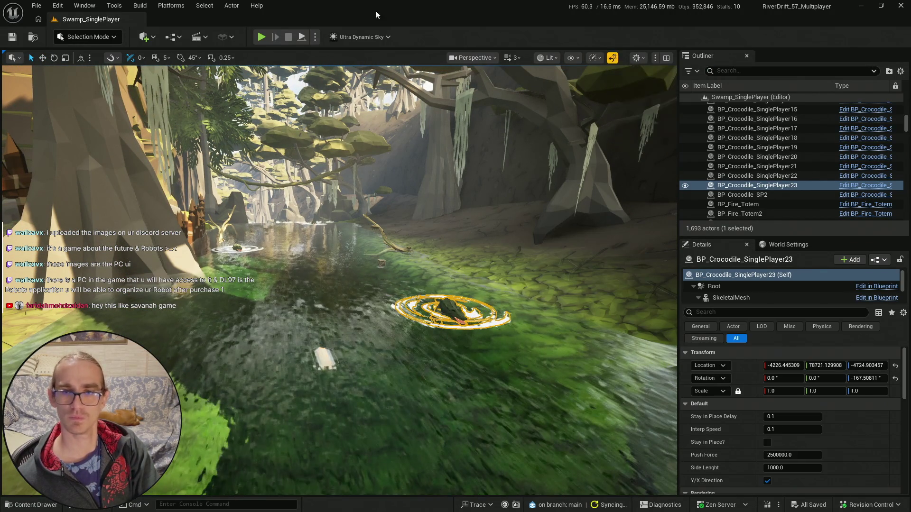
key(super)
- Copy the River Drift Steam store link and post it in the first livestream's chat
click(145, 506)
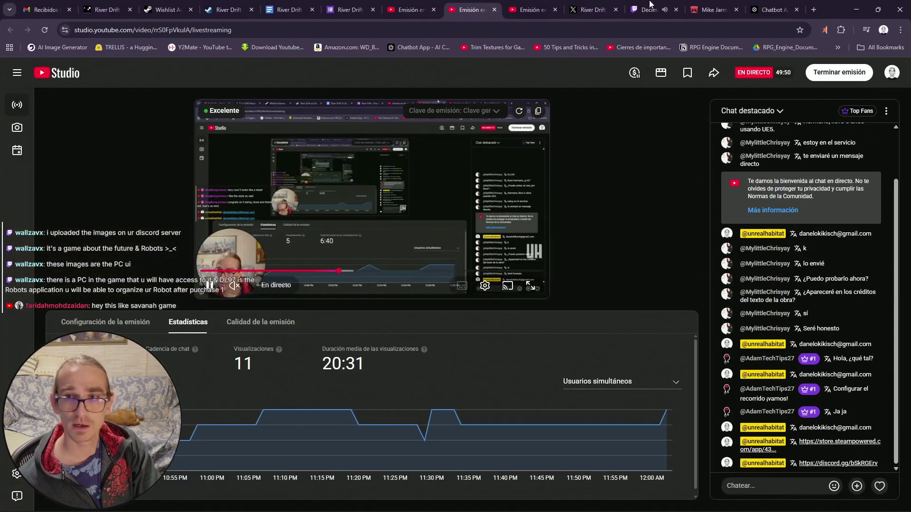
click(228, 10)
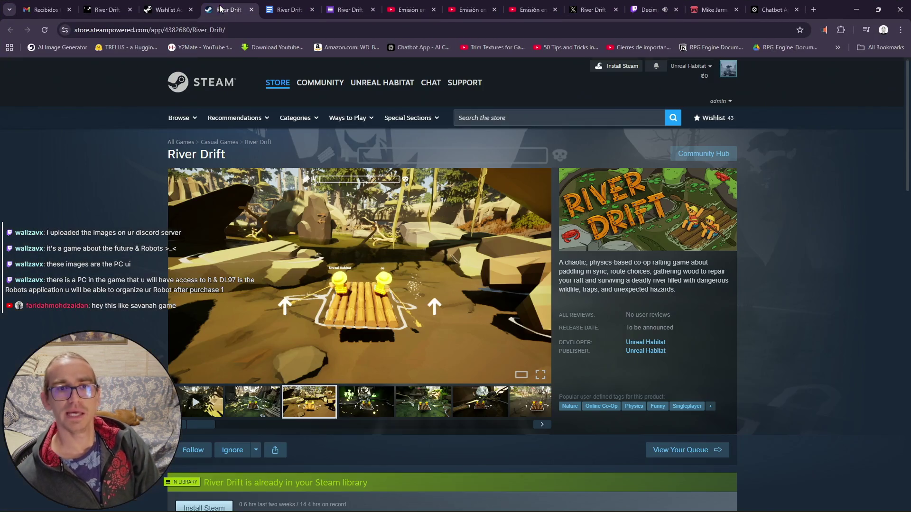
click(286, 31)
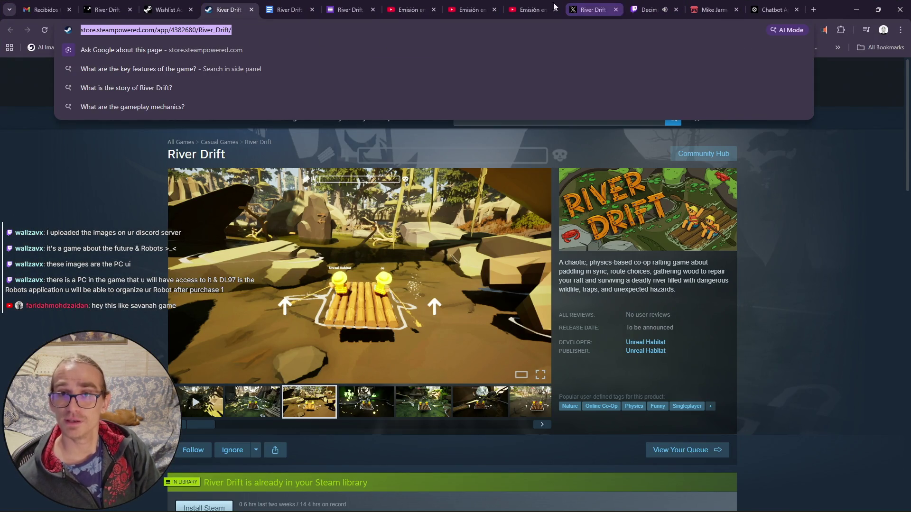
click(531, 10)
text(https://store.steampowered.com/app/4382680/River_Drift/)
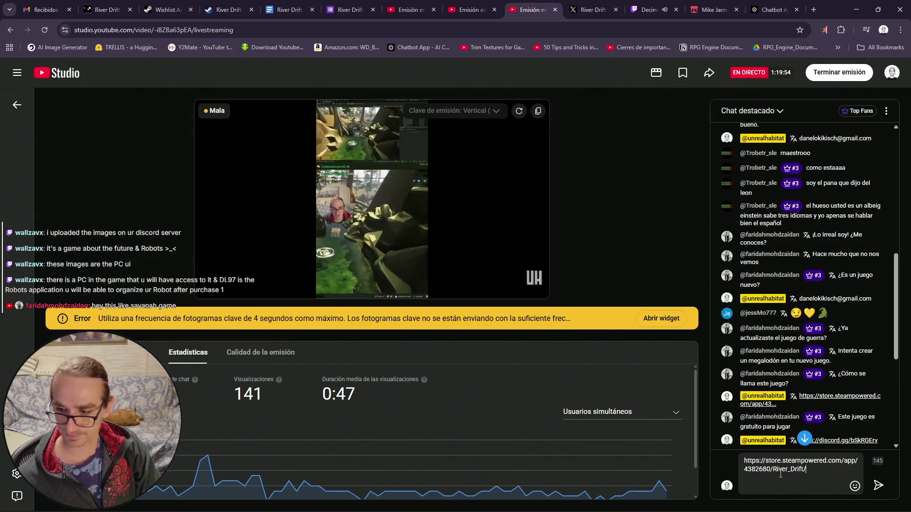
key(Return)
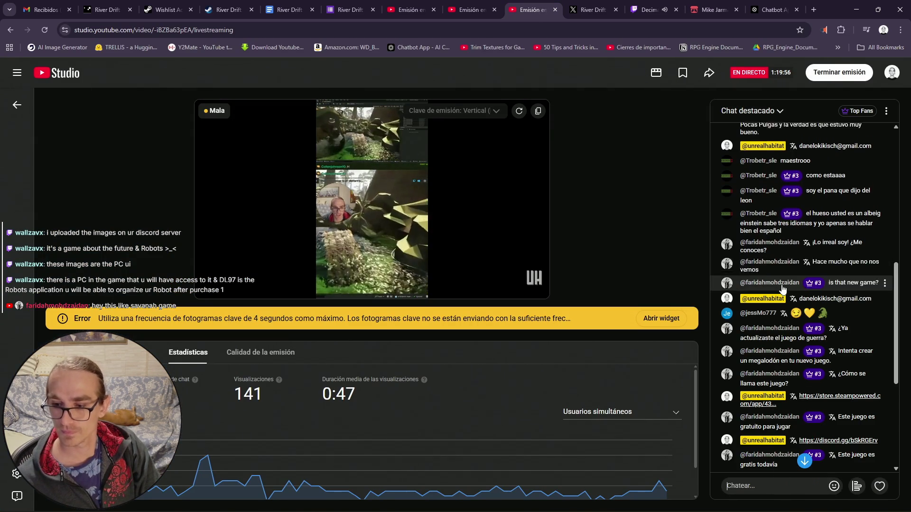
- Post the Steam link in the second livestream's chat, then minimise Chrome
click(466, 10)
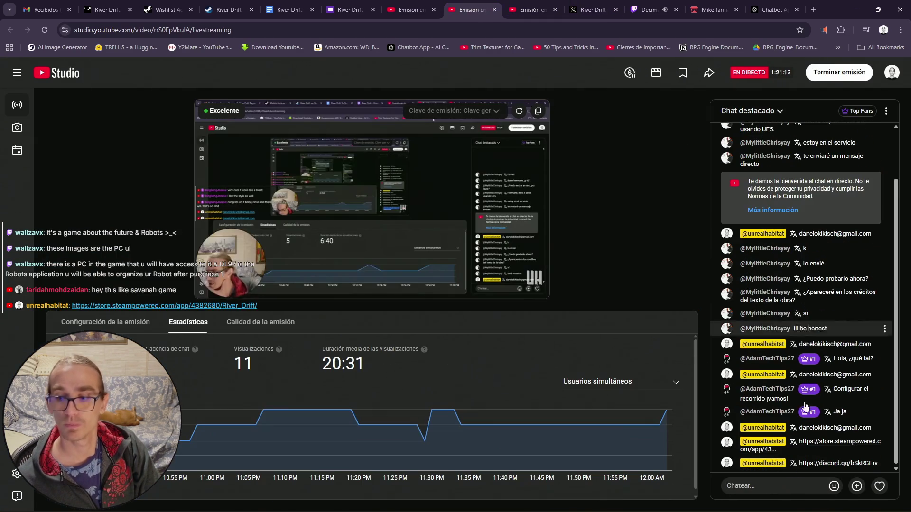
text(https://store.steampowered.com/app/4382680/River_Drift/)
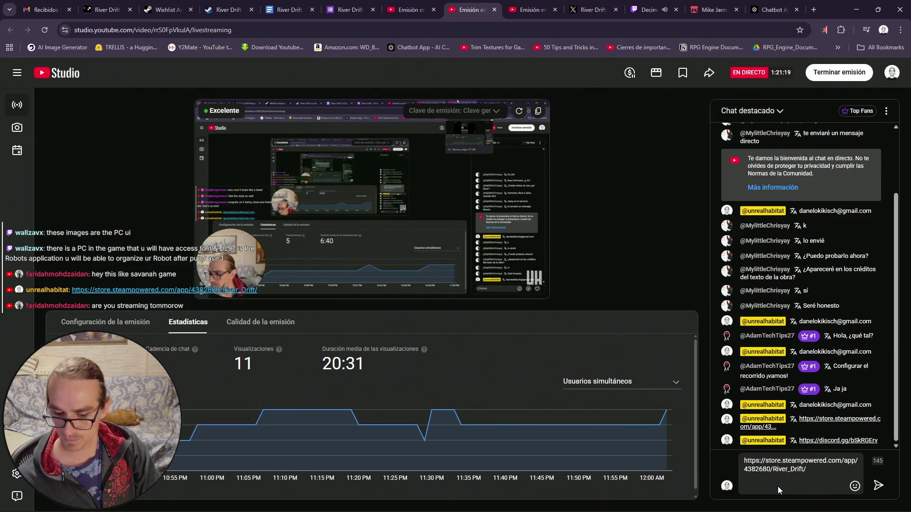
key(Return)
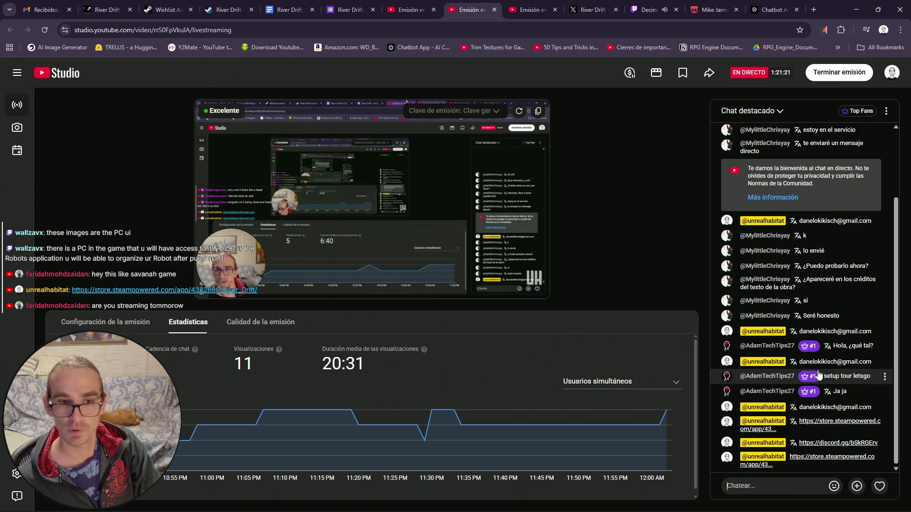
click(531, 10)
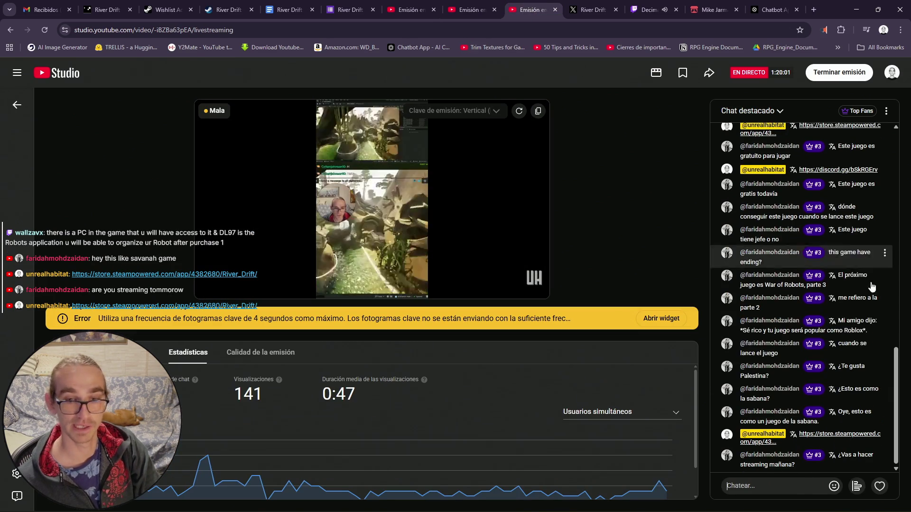
click(472, 10)
click(419, 7)
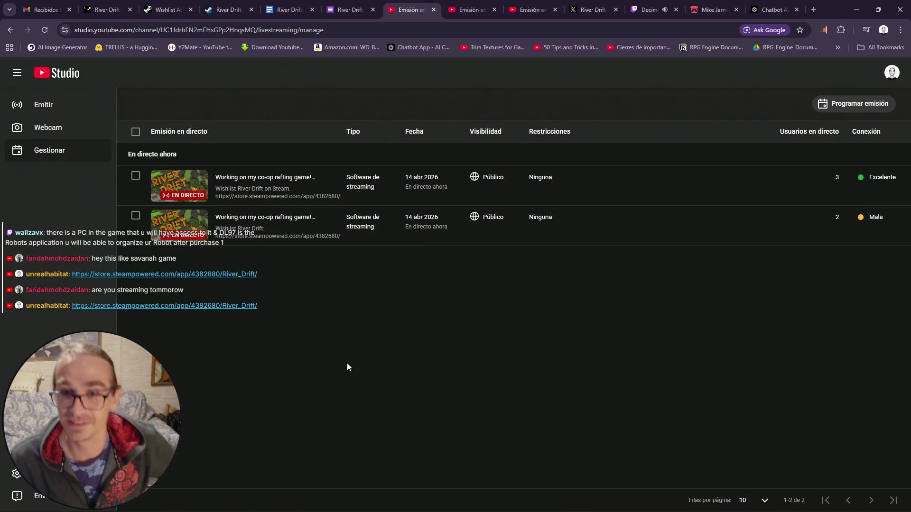
click(856, 10)
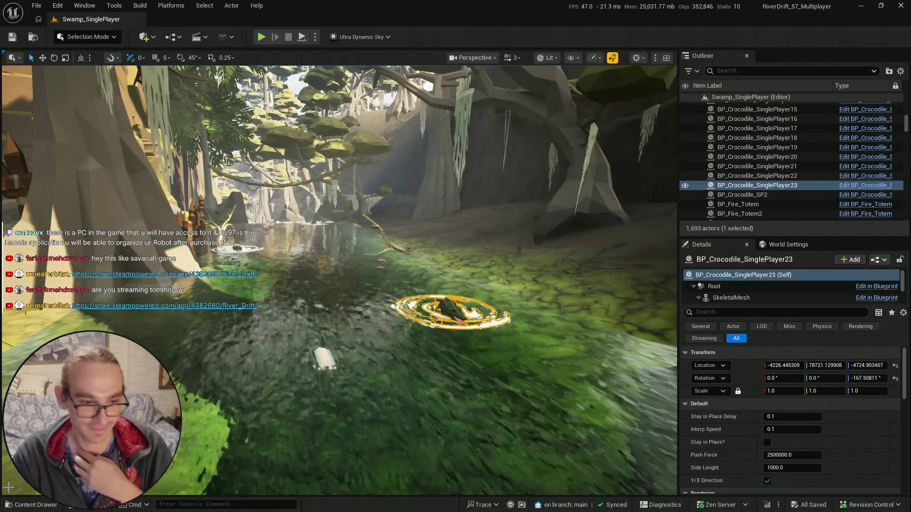
- Deselect the crocodile and pull the view back over the river
key(ctrl+space)
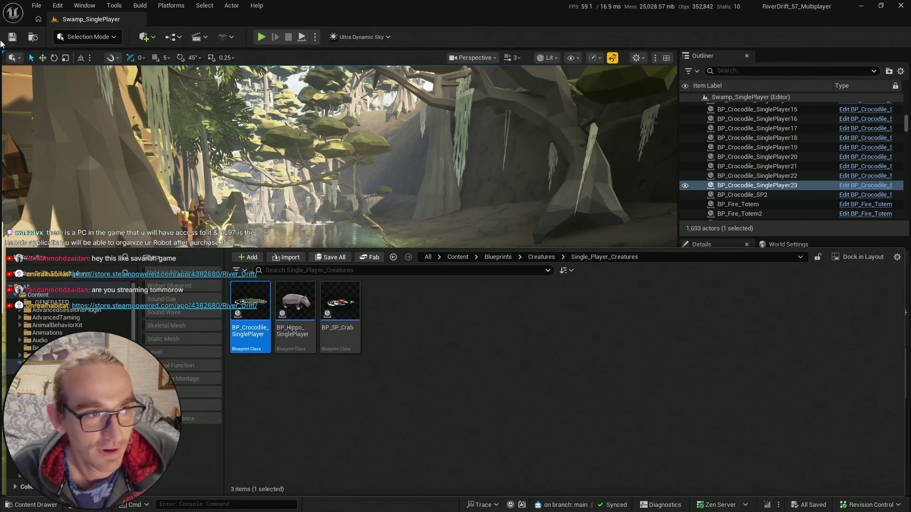
click(7, 41)
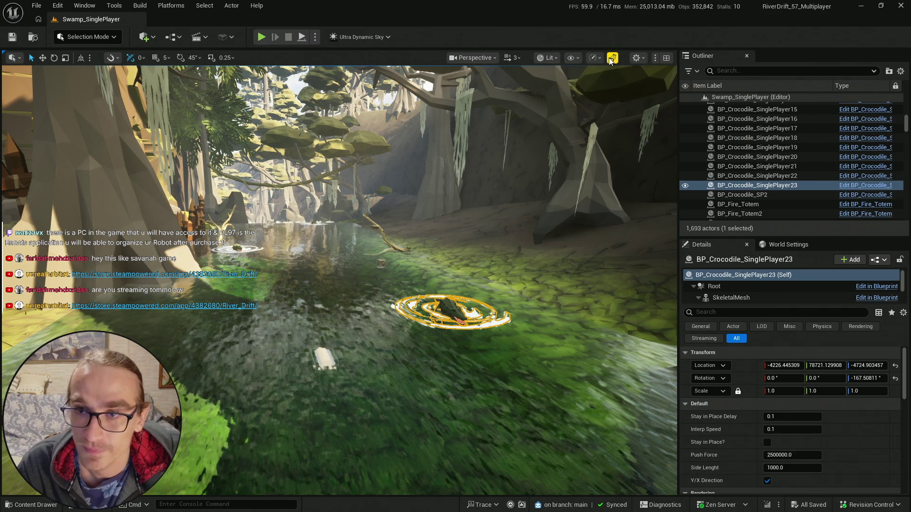
click(611, 59)
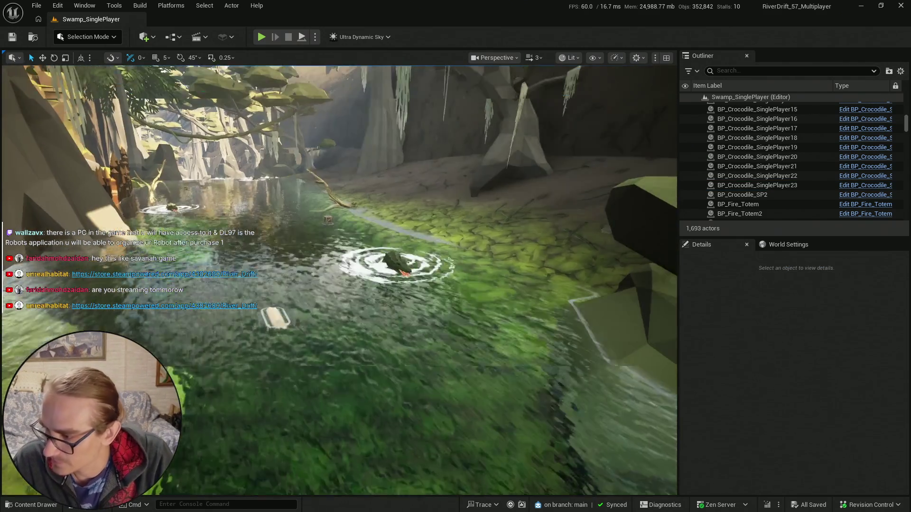
scroll(414, 307, up, 1)
drag(414, 307, 386, 306)
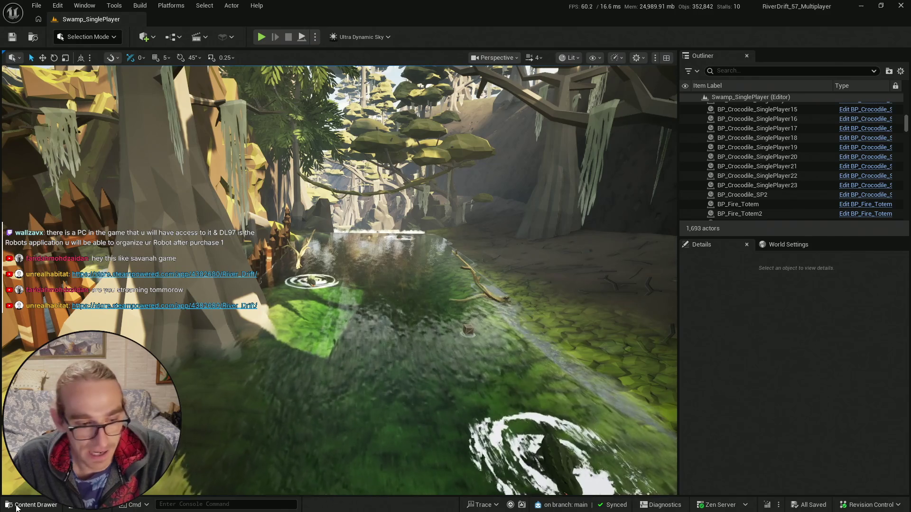
click(26, 506)
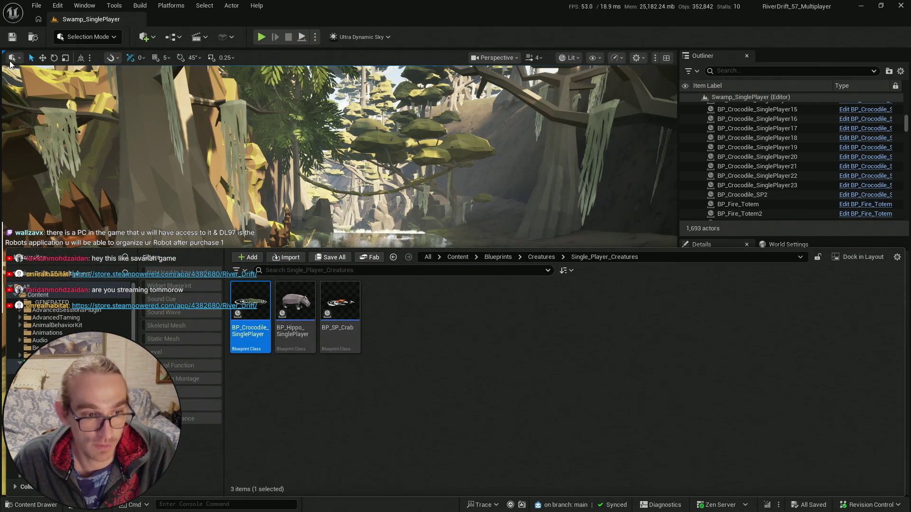
ctrl+click(29, 363)
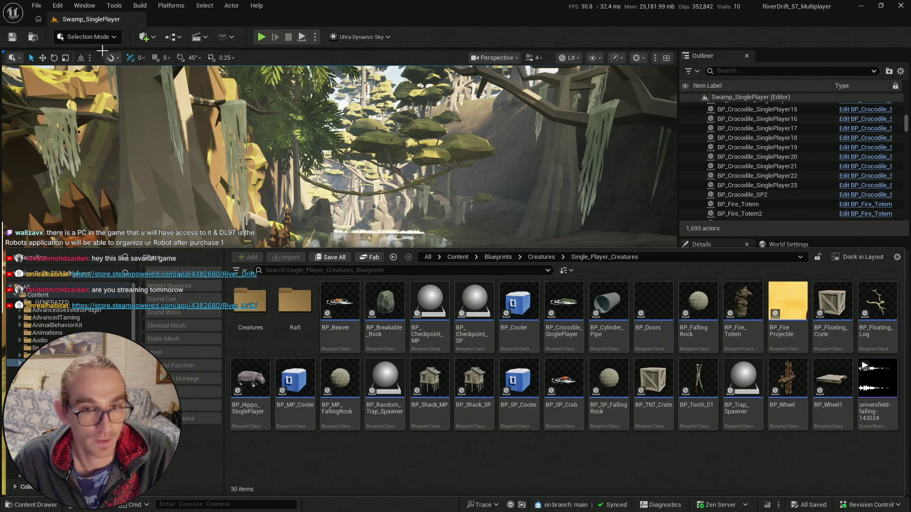
- Place SM_Env_Rock_Huge_05 against the stone wall, beside the existing rock
right_click(332, 142)
scroll(332, 142, up, 2)
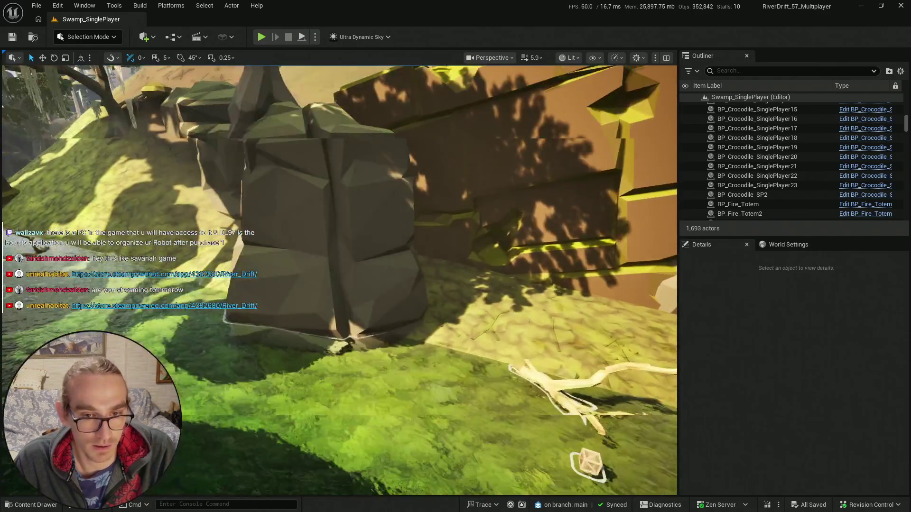
scroll(302, 273, down, 1)
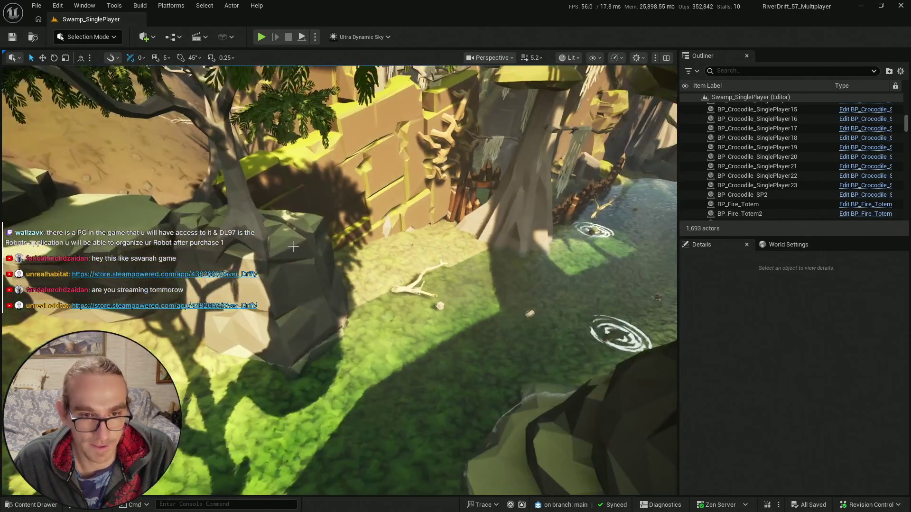
click(301, 273)
key(ctrl+b)
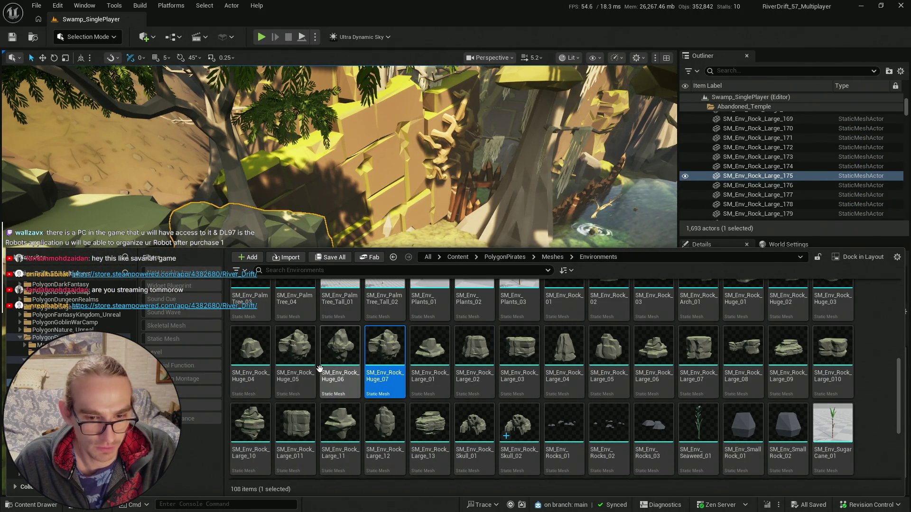
scroll(482, 400, up, 1)
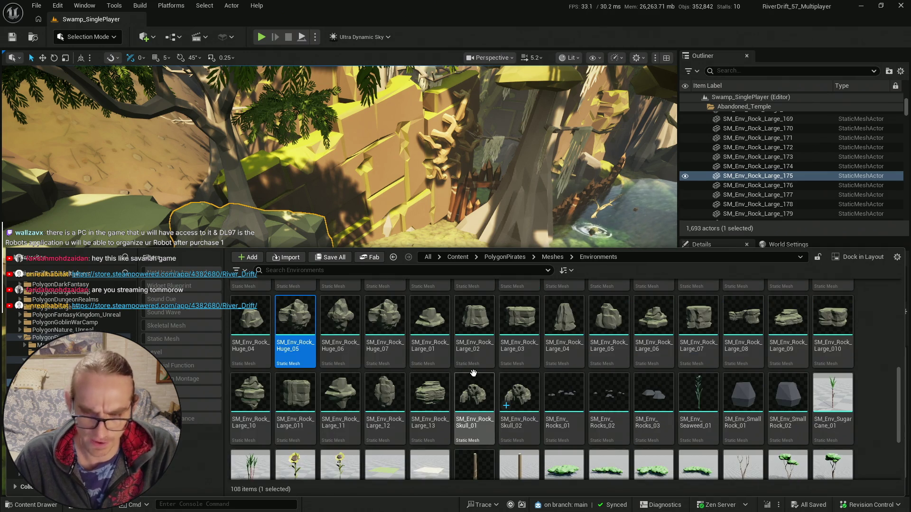
mouse_move(474, 377)
mouse_down()
mouse_move(452, 224)
mouse_move(368, 239)
mouse_move(344, 261)
mouse_up()
- Save the level with Save All > Save Selected
scroll(344, 261, up, 5)
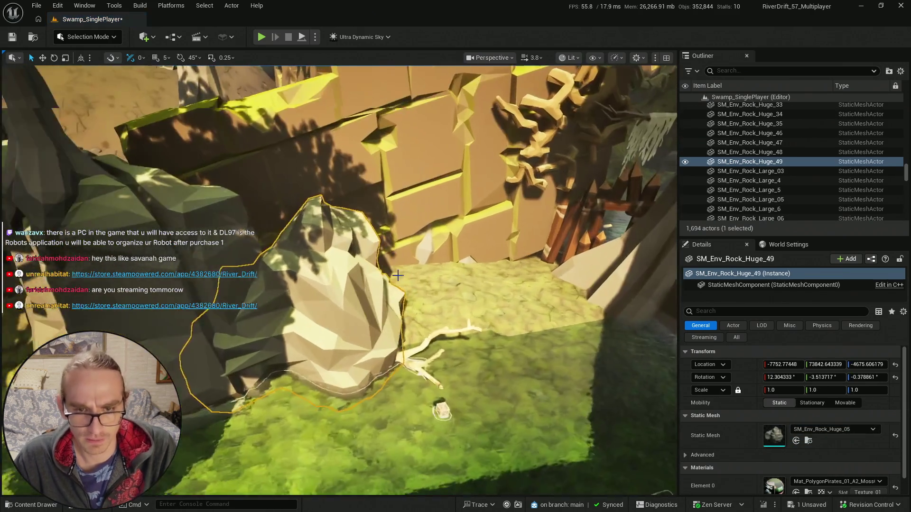
key(Escape)
click(358, 311)
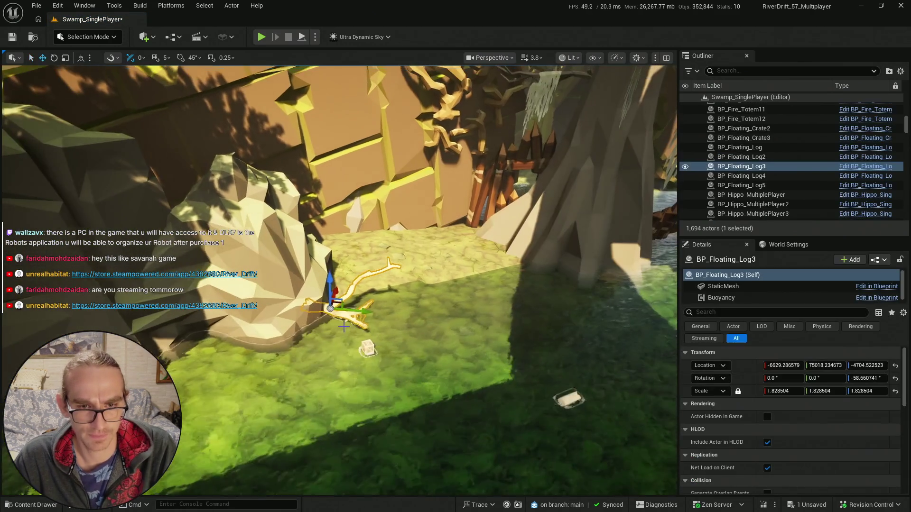
key(Escape)
mouse_move(425, 330)
mouse_down()
mouse_move(389, 341)
mouse_move(370, 336)
mouse_move(320, 266)
mouse_up()
key(ctrl+space)
click(346, 258)
click(526, 363)
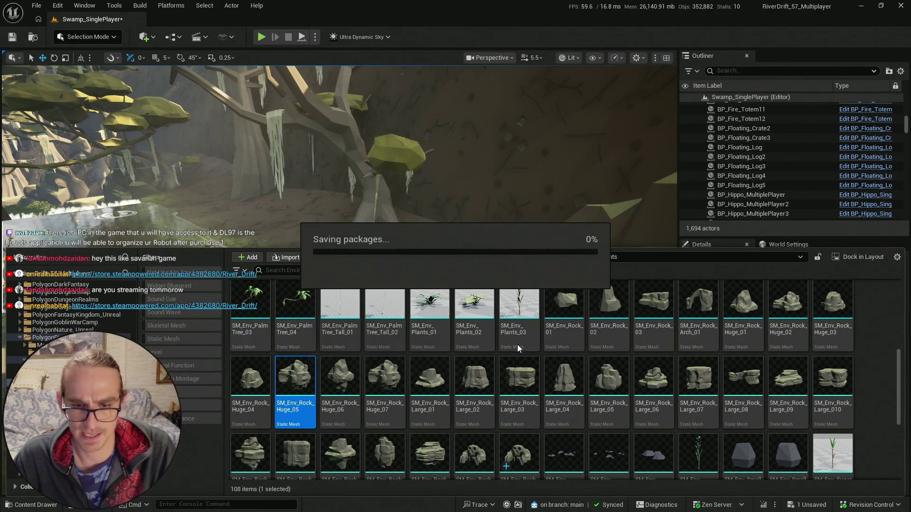
- Place a layered rock mesh on the pond's mossy bank
drag(335, 194, 320, 211)
click(30, 505)
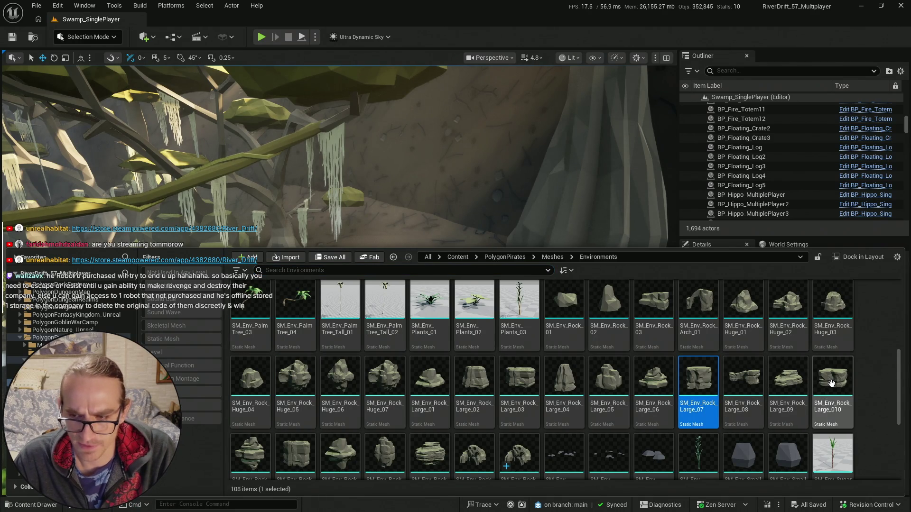
drag(326, 126, 297, 284)
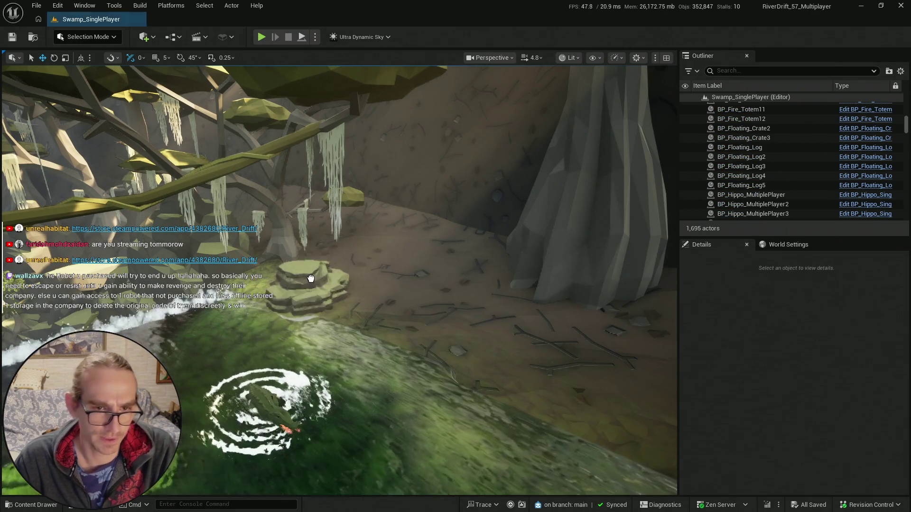
- Lower rock SM_Env_Rock_Large_251 into the pond bank
drag(378, 308, 378, 309)
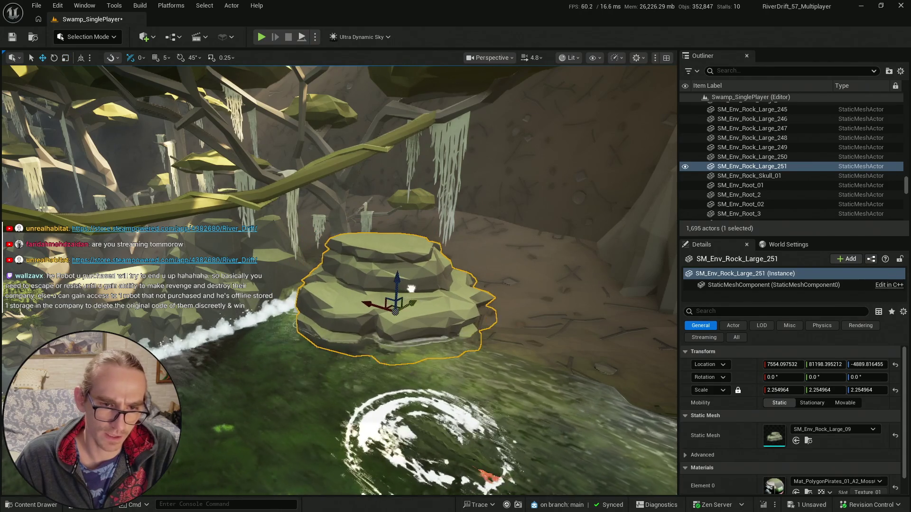
drag(408, 289, 391, 267)
key(Escape)
- Place SM_Env_Rock_Large_13 at the river's edge by the cliff
click(36, 505)
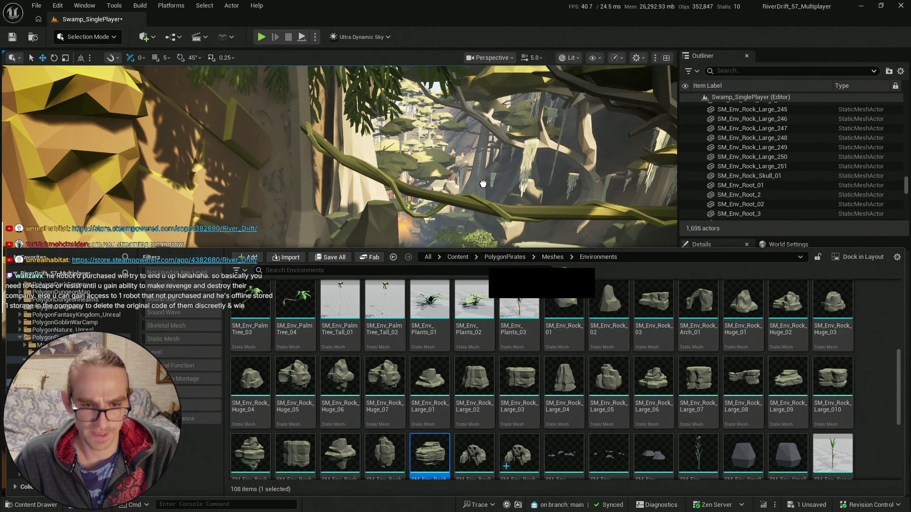
drag(477, 300, 317, 296)
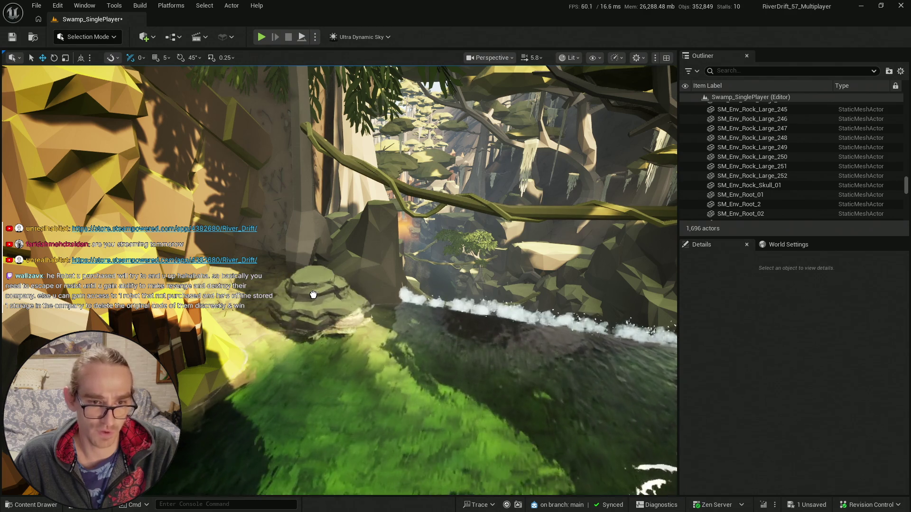
click(336, 289)
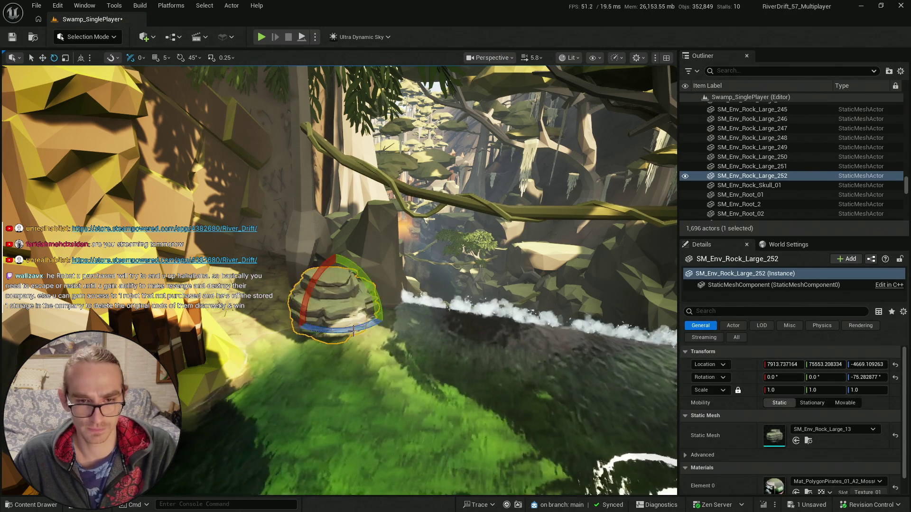
drag(337, 281, 330, 283)
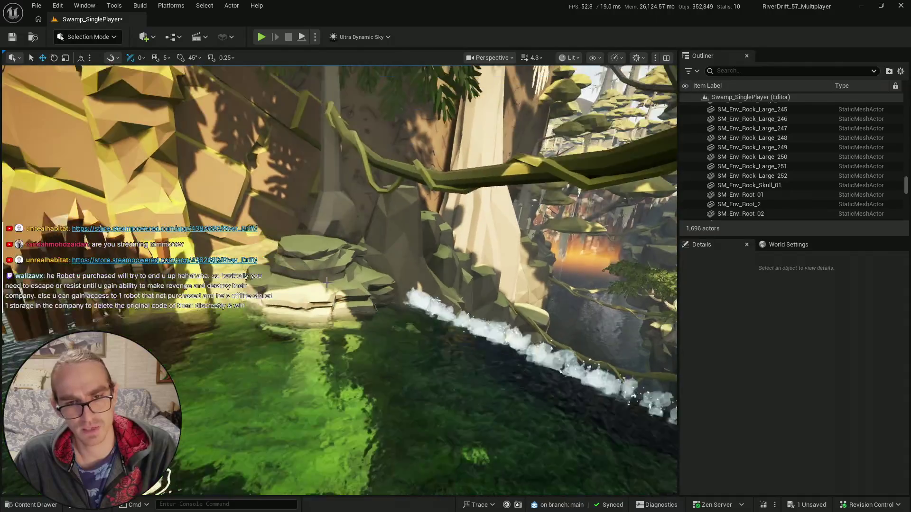
click(355, 319)
drag(356, 319, 347, 322)
click(348, 322)
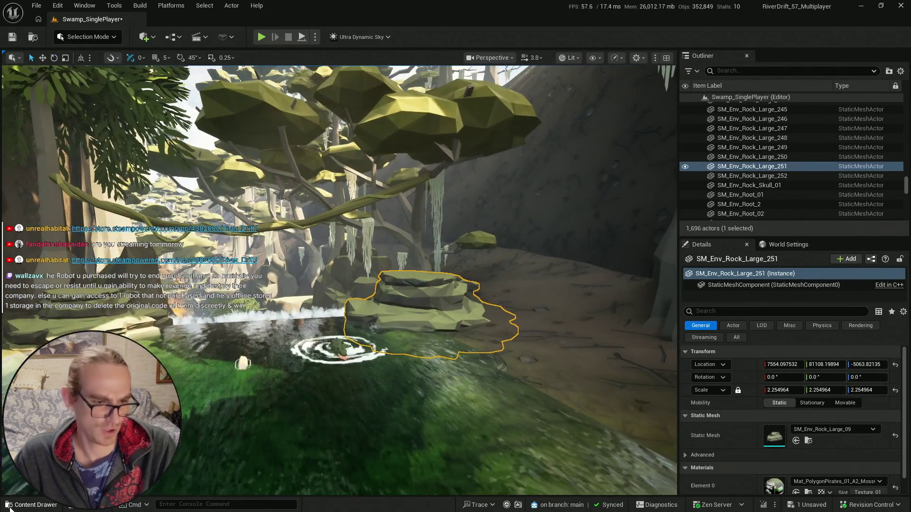
- Swap rock 251's mesh to SM_Env_Rock_Large_12, then scale it up and rotate it
click(22, 505)
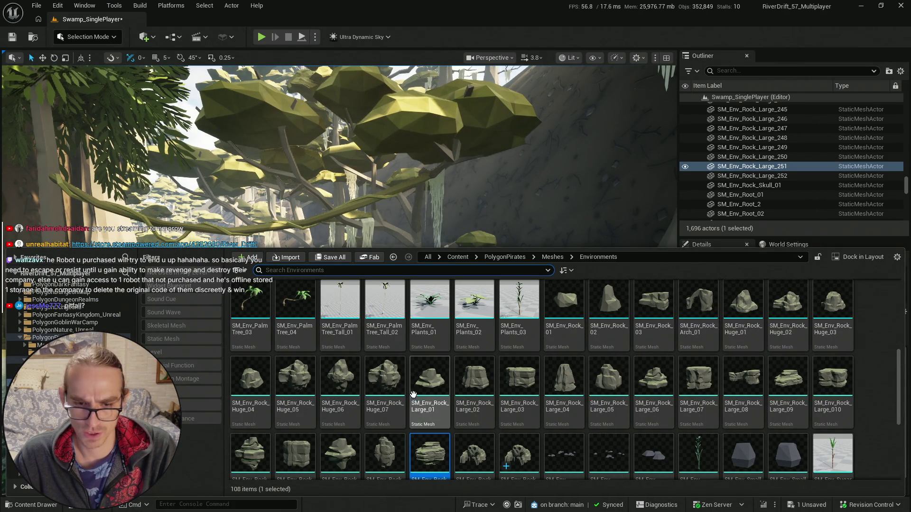
drag(386, 458, 810, 436)
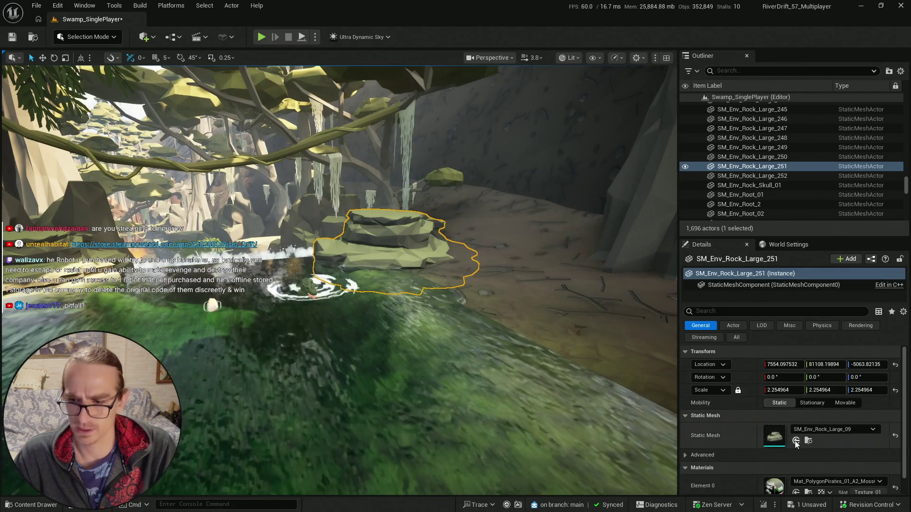
click(796, 441)
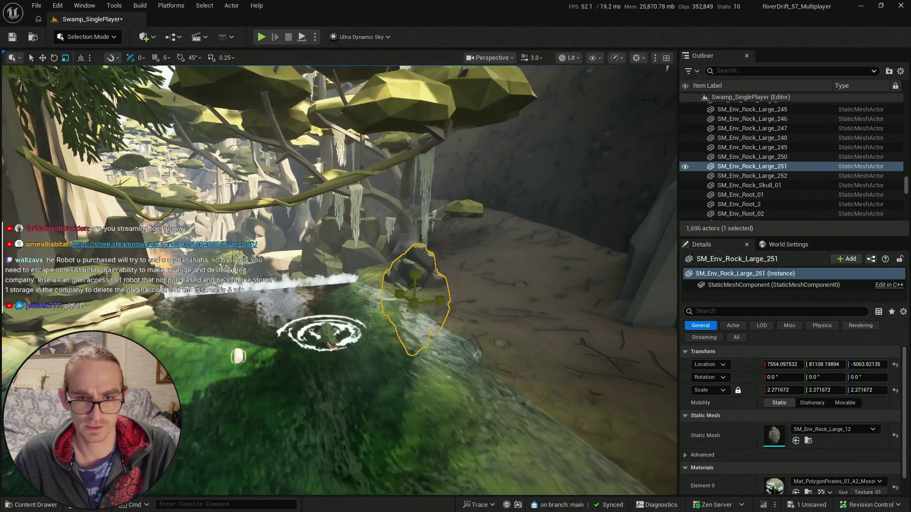
drag(415, 291, 417, 284)
key(w)
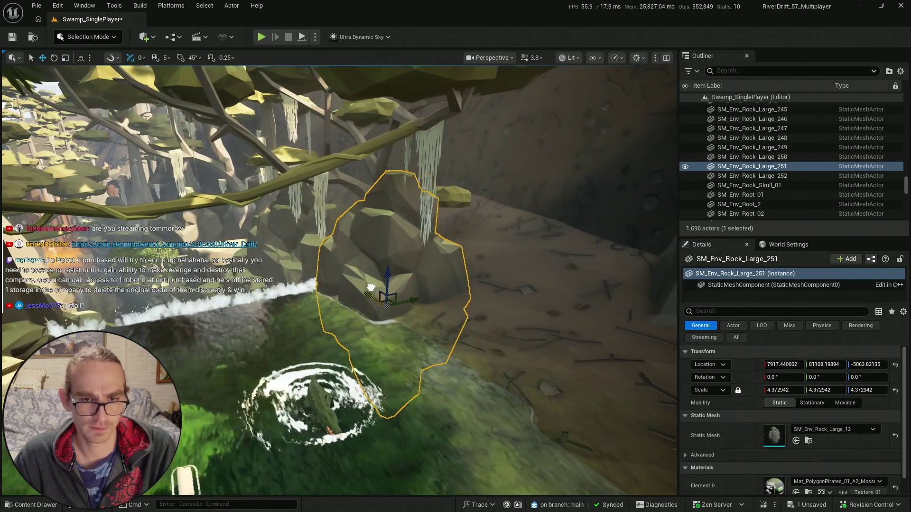
key(e)
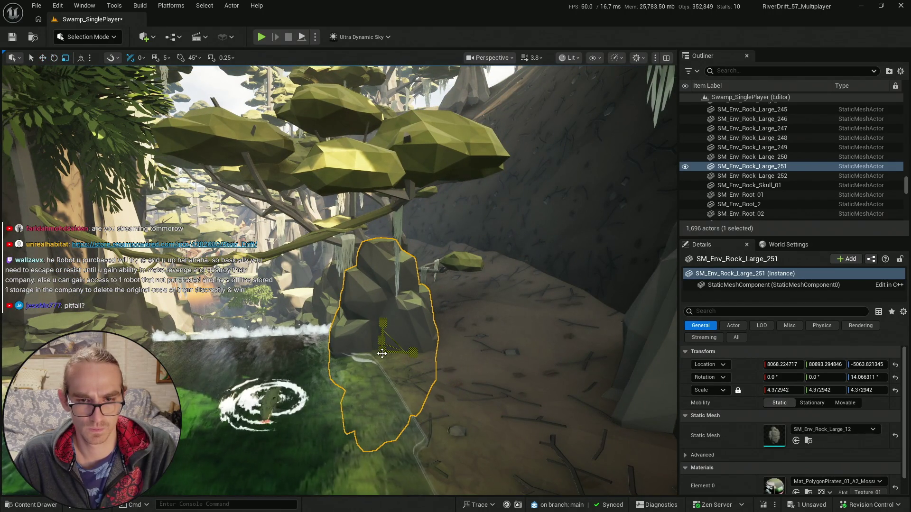
key(e)
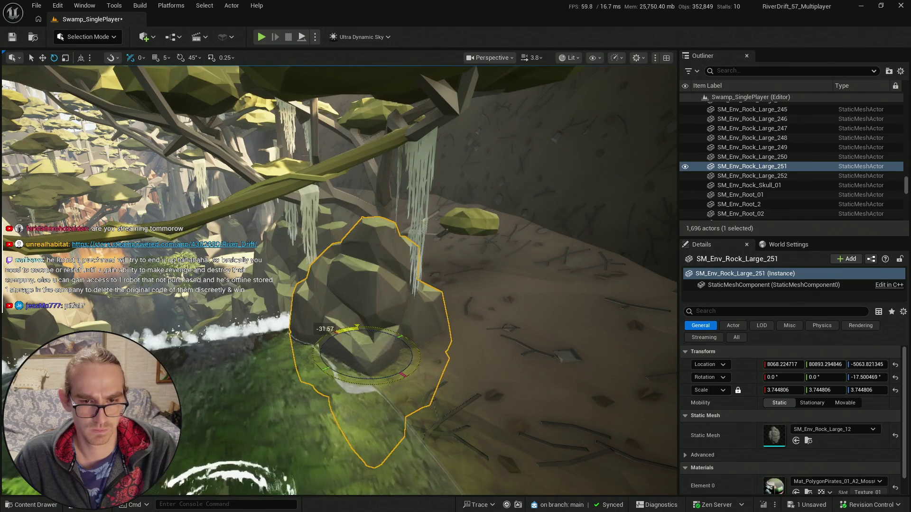
key(Escape)
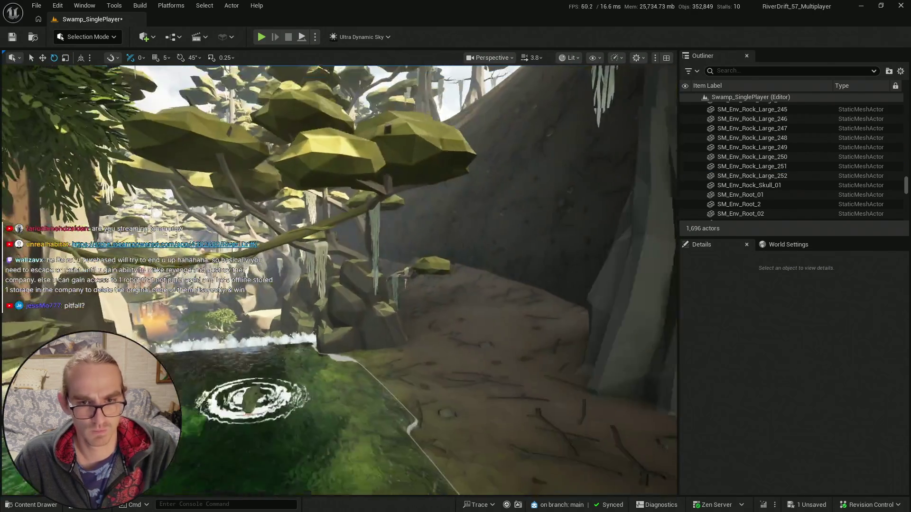
- Undo the tall rock's last move and lower it slightly
click(370, 328)
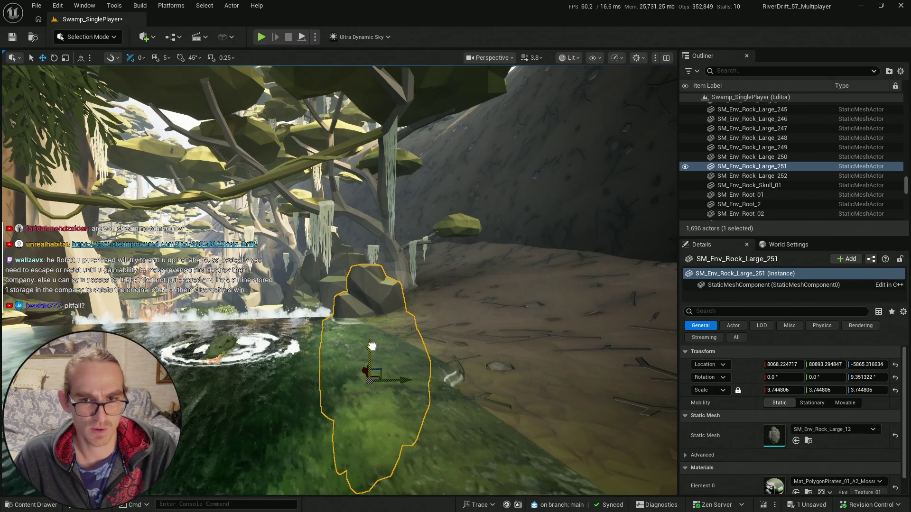
key(ctrl+z)
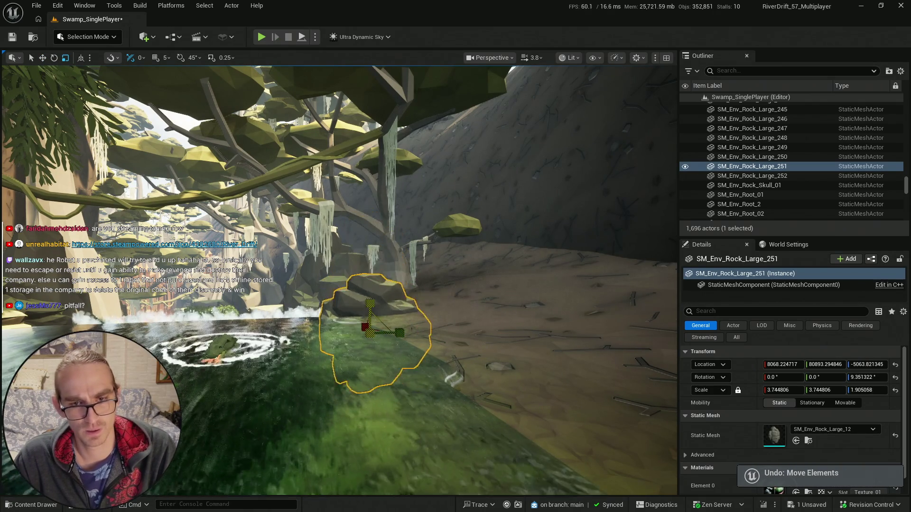
mouse_move(369, 293)
mouse_down()
mouse_move(332, 313)
mouse_move(294, 304)
mouse_move(351, 289)
mouse_move(355, 265)
mouse_move(394, 285)
mouse_move(423, 331)
mouse_up()
- Stretch the cliff-side rock SM_Env_Rock_Large_252 taller, to a 1.84 Z scale
click(355, 288)
click(360, 237)
click(423, 332)
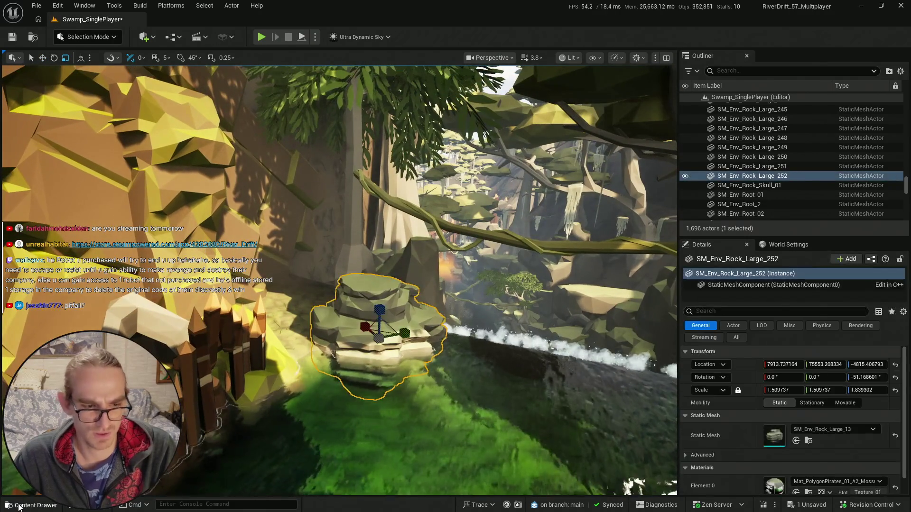
- Swap rock SM_Env_Rock_Large_252's mesh to SM_Env_Rock_Large_10
click(19, 506)
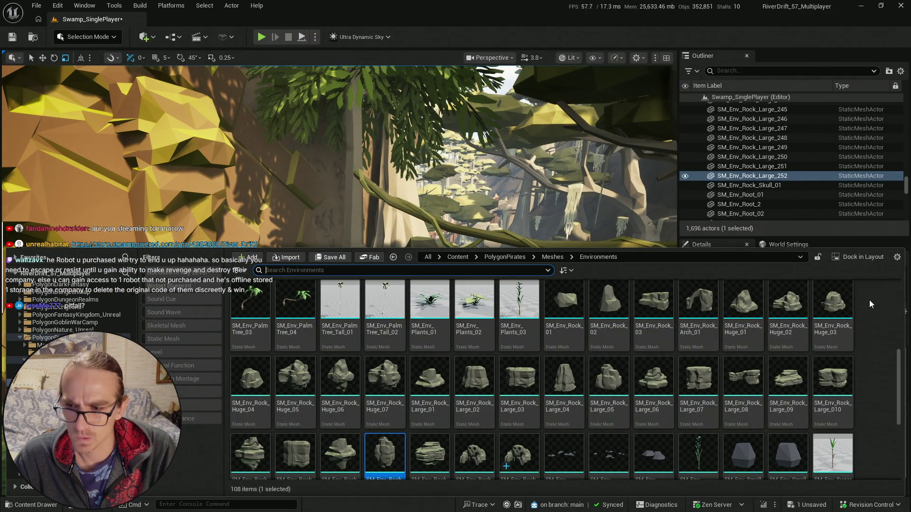
scroll(368, 369, down, 1)
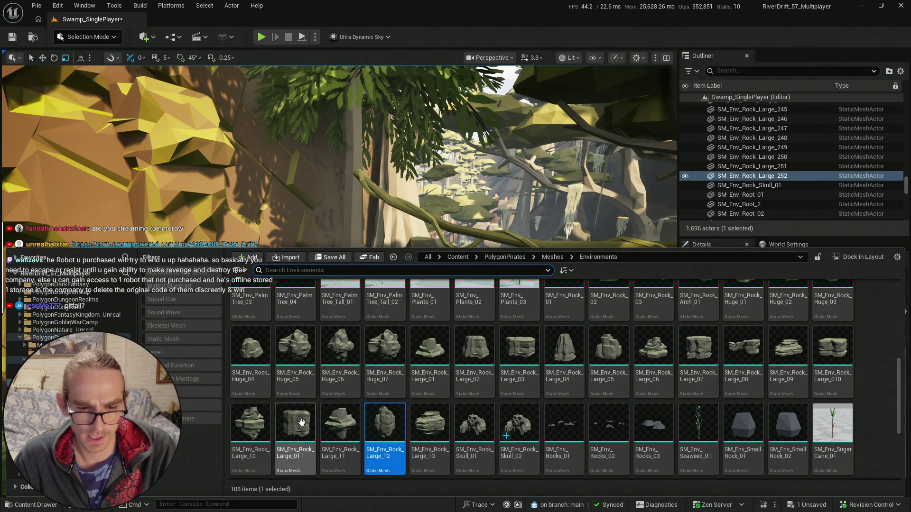
drag(340, 422, 773, 434)
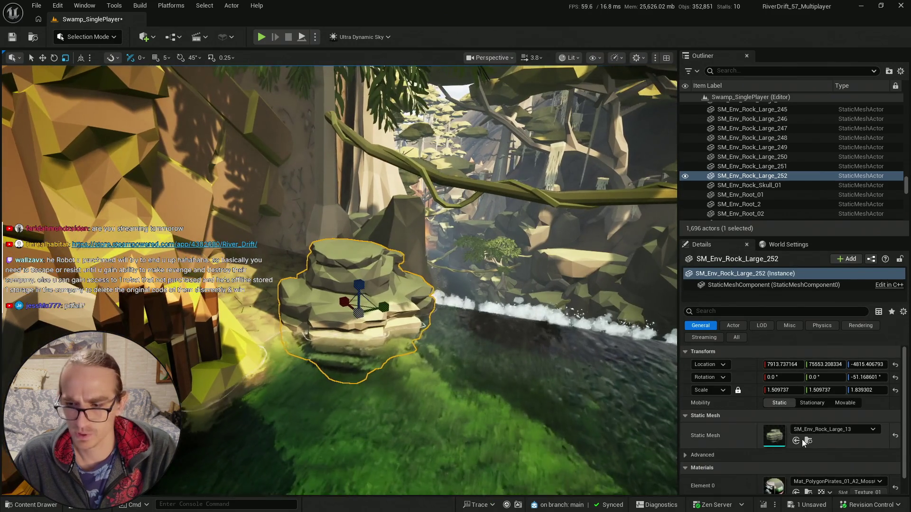
key(ctrl+z)
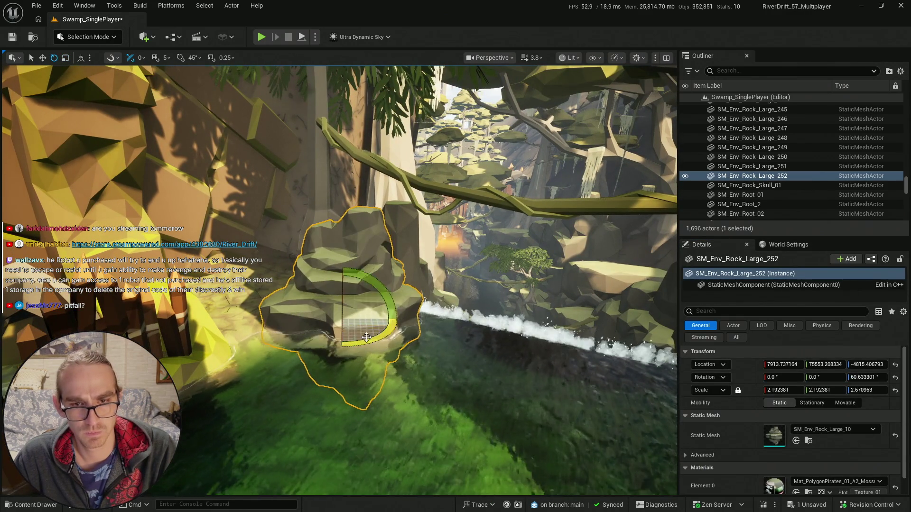
- Turn and enlarge rock SM_Env_Rock_Large_252 by the water
key(Escape)
key(w)
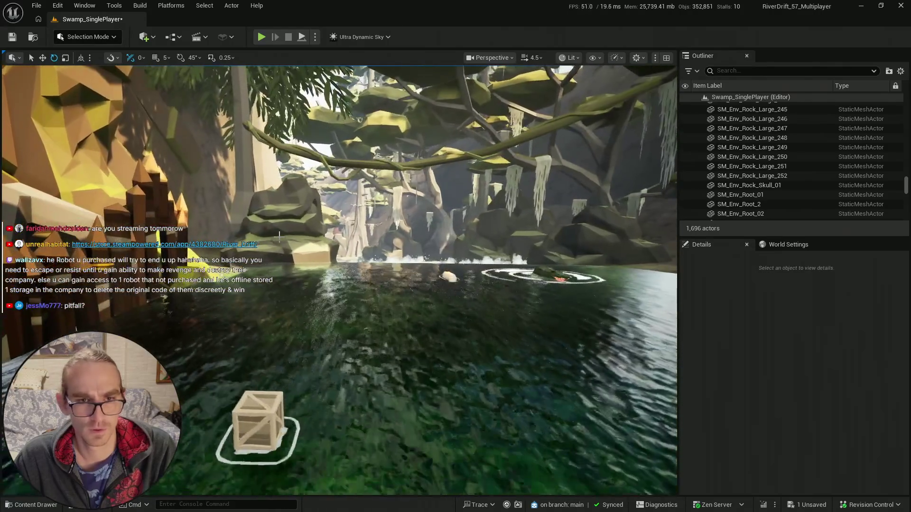
click(278, 236)
key(e)
drag(281, 279, 278, 280)
key(r)
key(w)
key(r)
key(w)
mouse_move(250, 257)
mouse_down()
mouse_move(231, 301)
mouse_move(209, 285)
mouse_move(209, 313)
mouse_move(209, 294)
mouse_up()
key(Escape)
click(257, 332)
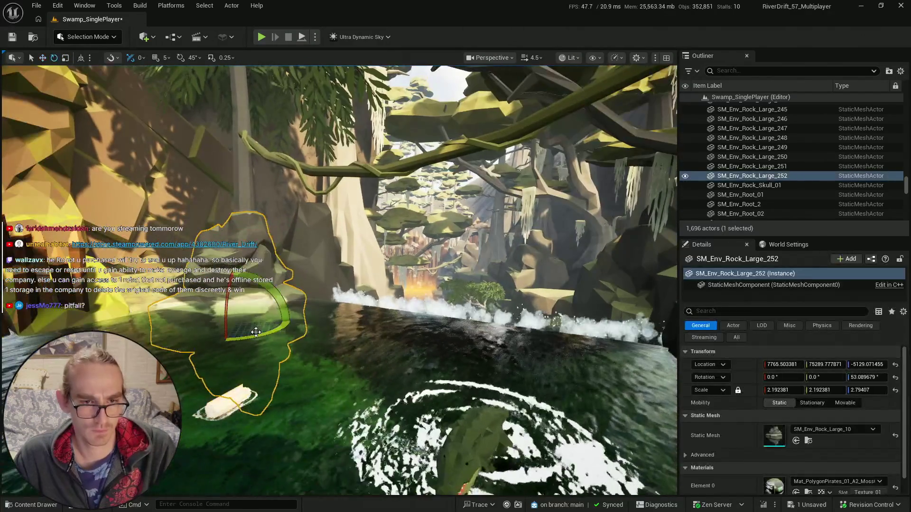
key(Escape)
- Save the Swamp_SinglePlayer level with Save All > Save Selected
mouse_move(353, 309)
mouse_down()
mouse_move(353, 294)
mouse_move(353, 309)
mouse_up()
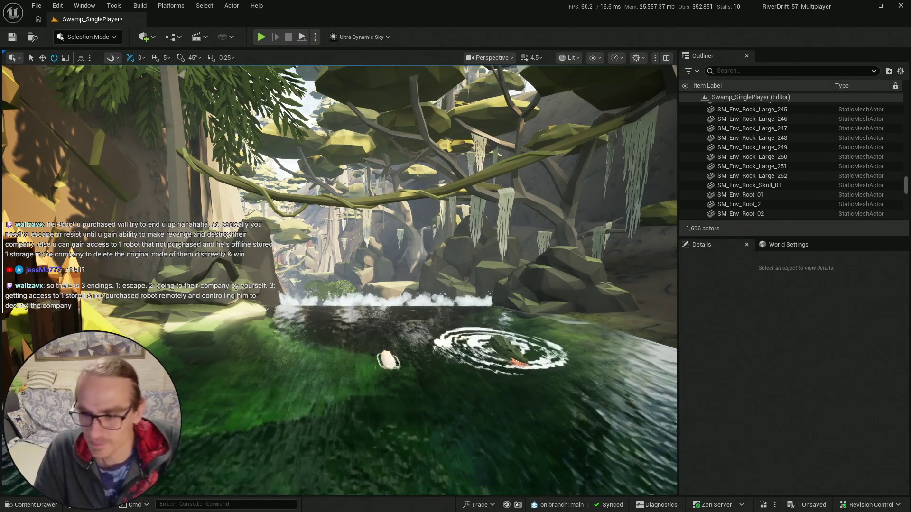
scroll(326, 311, up, 1)
key(w)
scroll(327, 312, up, 1)
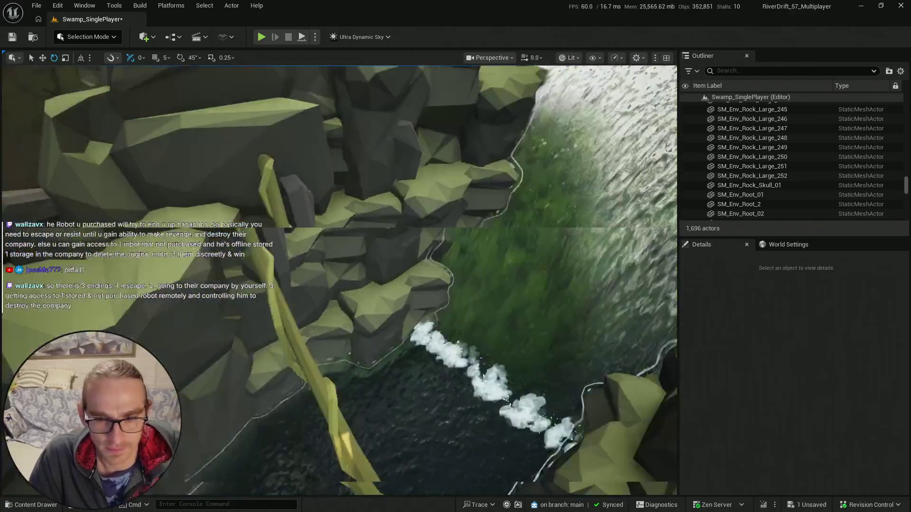
scroll(327, 312, down, 2)
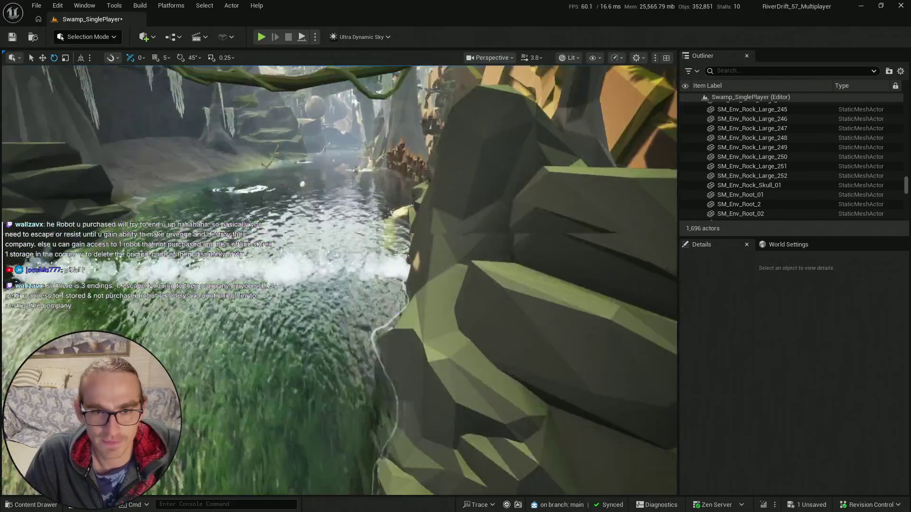
key(w)
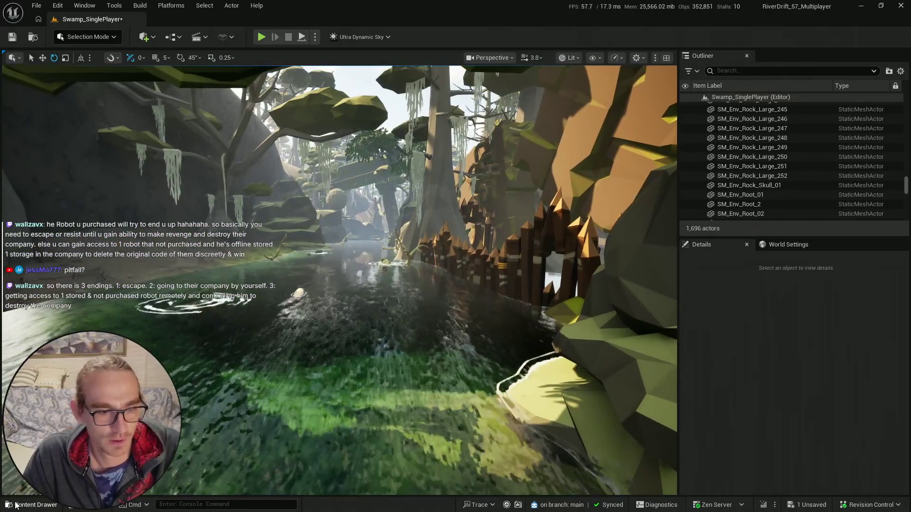
key(ctrl+space)
click(331, 258)
click(522, 366)
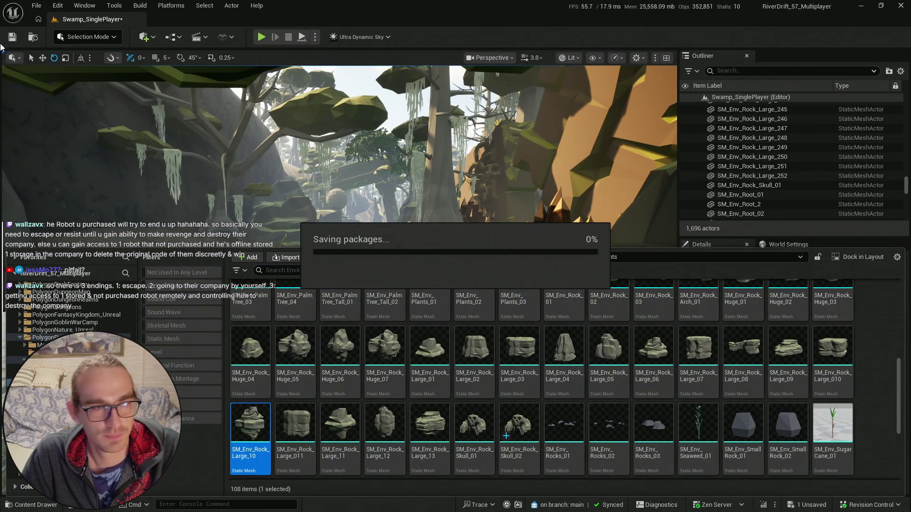
key(super)
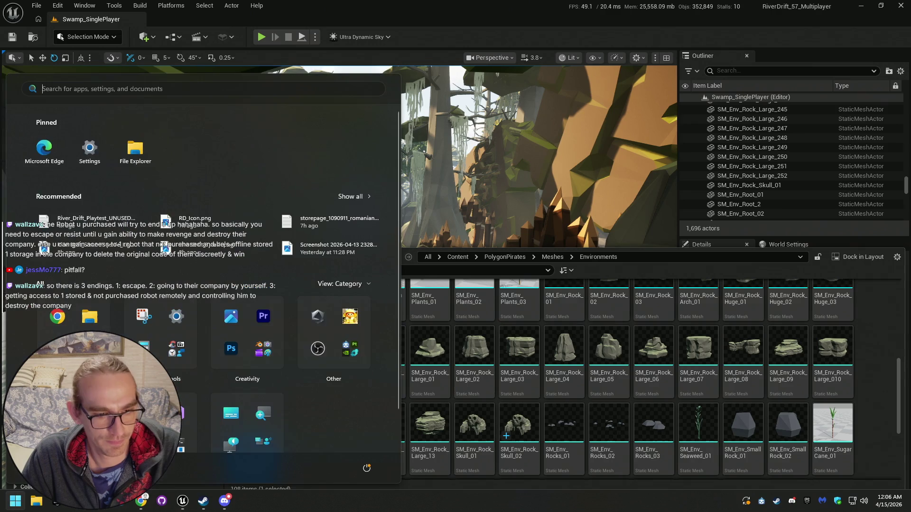
- Search Google for 'pitfall seed animal crossing', read the AI Overview, then minimise Chrome
key(alt+Tab)
click(813, 10)
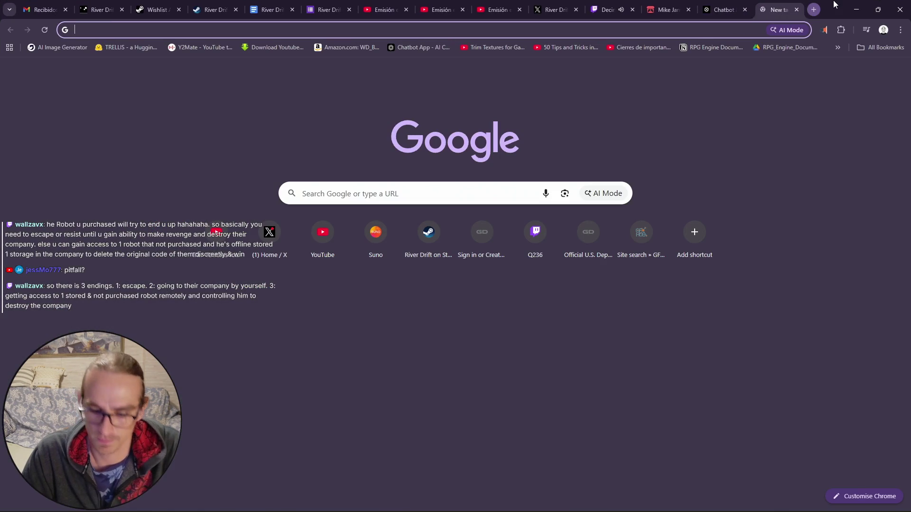
text(pitfall)
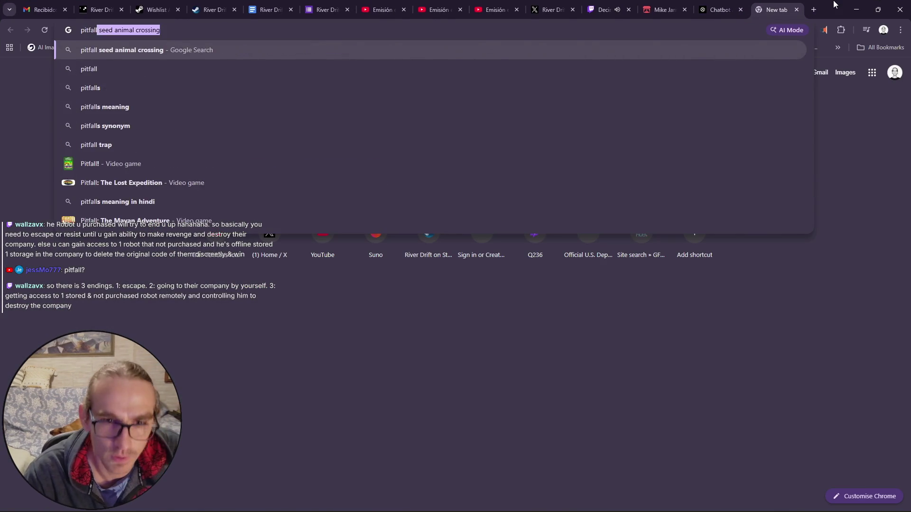
key(Return)
click(340, 292)
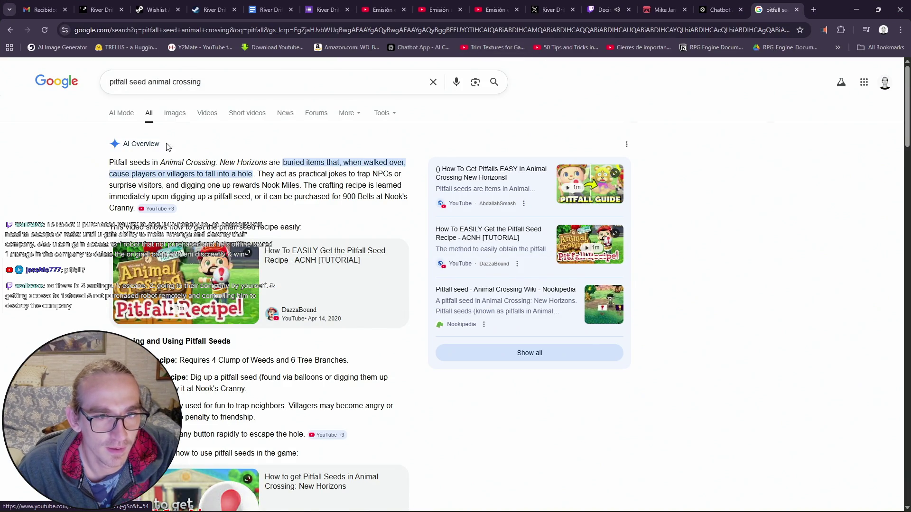
drag(116, 162, 225, 163)
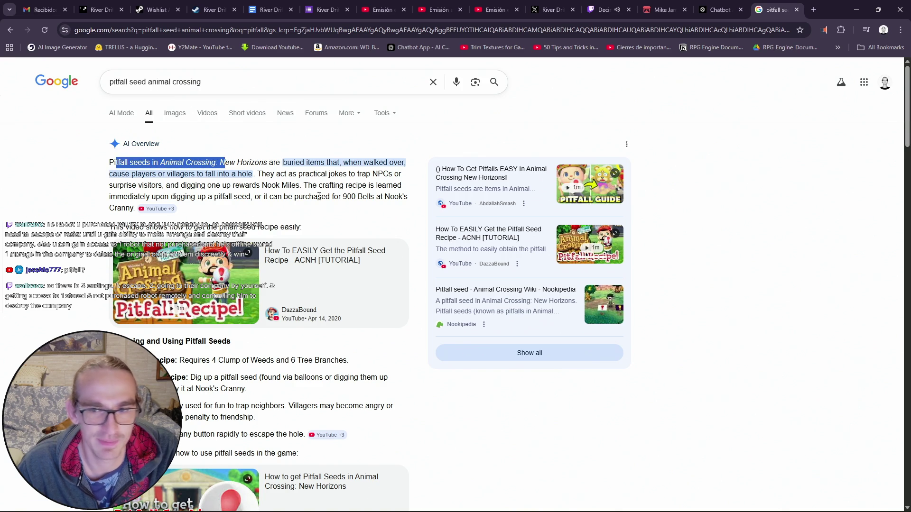
click(742, 232)
scroll(174, 199, down, 5)
scroll(177, 195, up, 5)
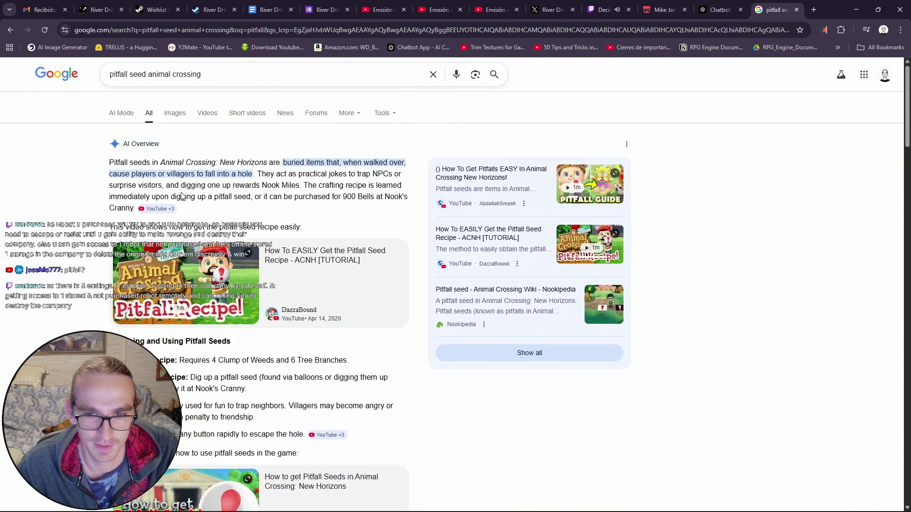
click(856, 6)
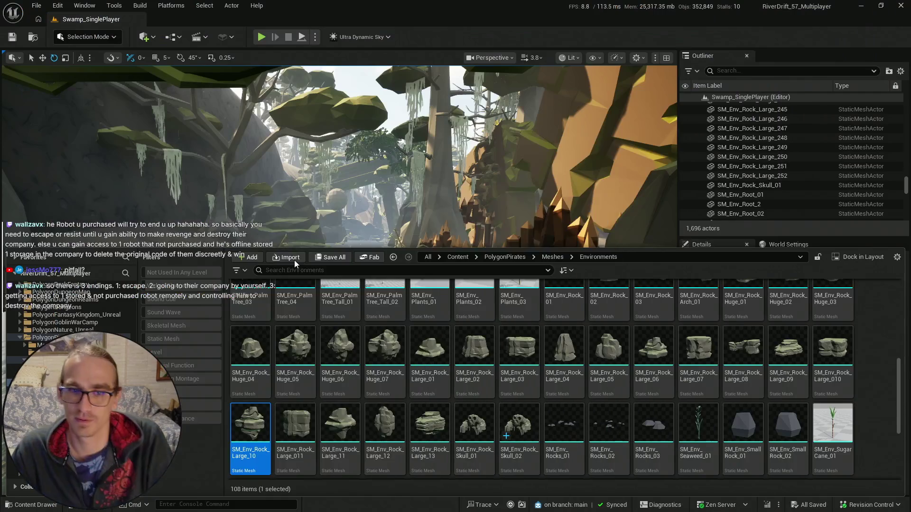
- Close the content drawer and search Google in Chrome for 'pitfall windows game'
click(243, 184)
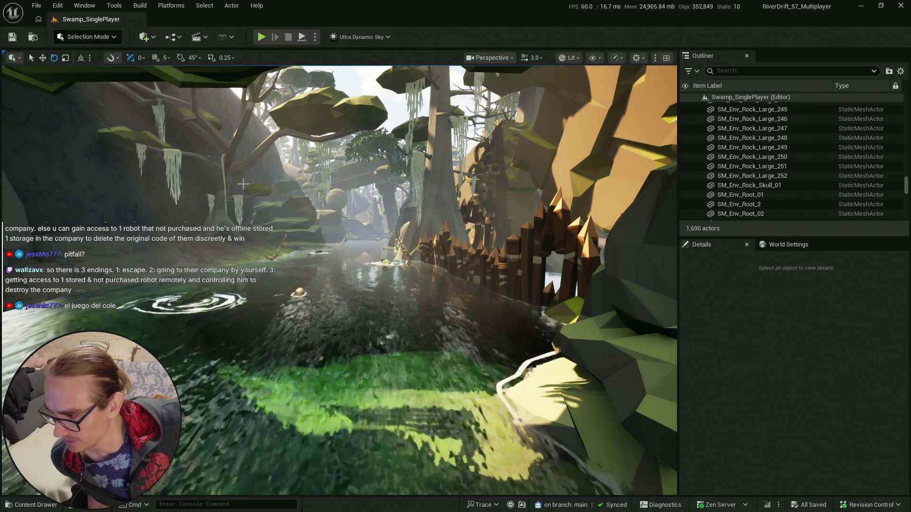
key(alt+Tab)
text(ows game)
key(Return)
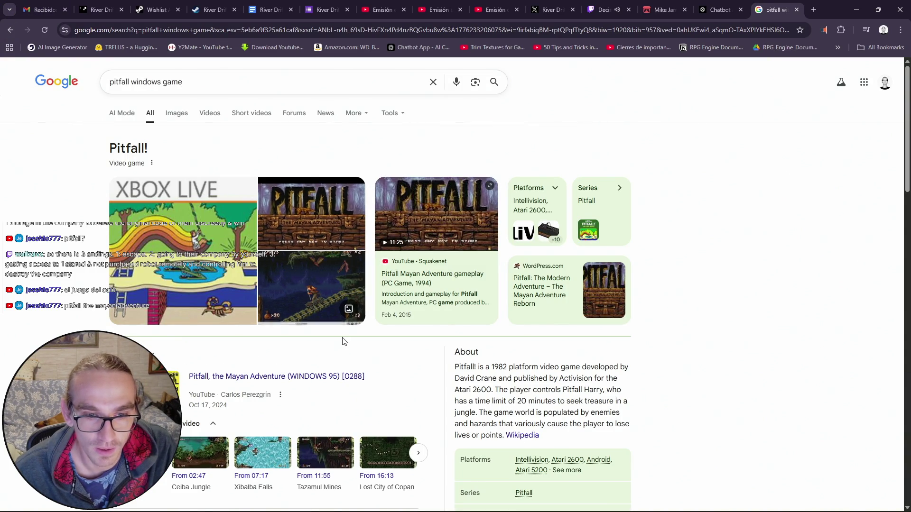
- Open the GamesNostalgia page for Pitfall: The Mayan Adventure from the Pitfall image results
click(317, 300)
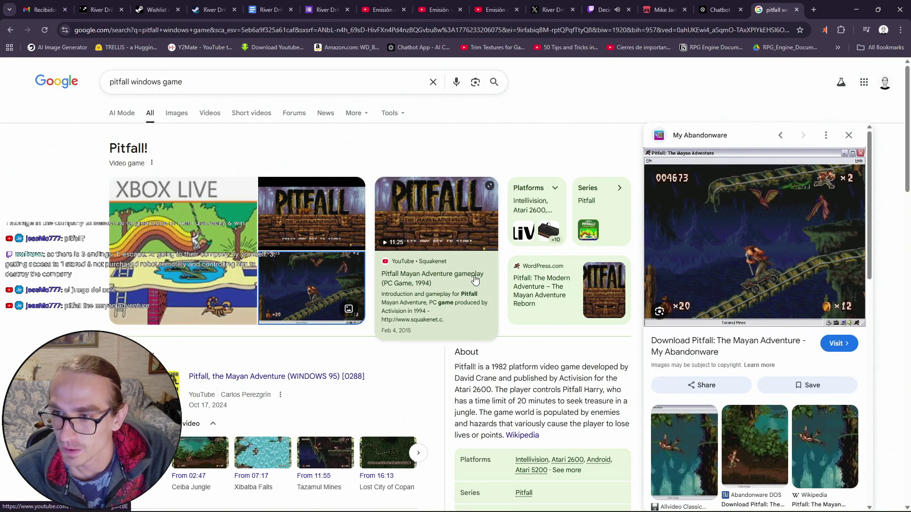
scroll(751, 241, down, 6)
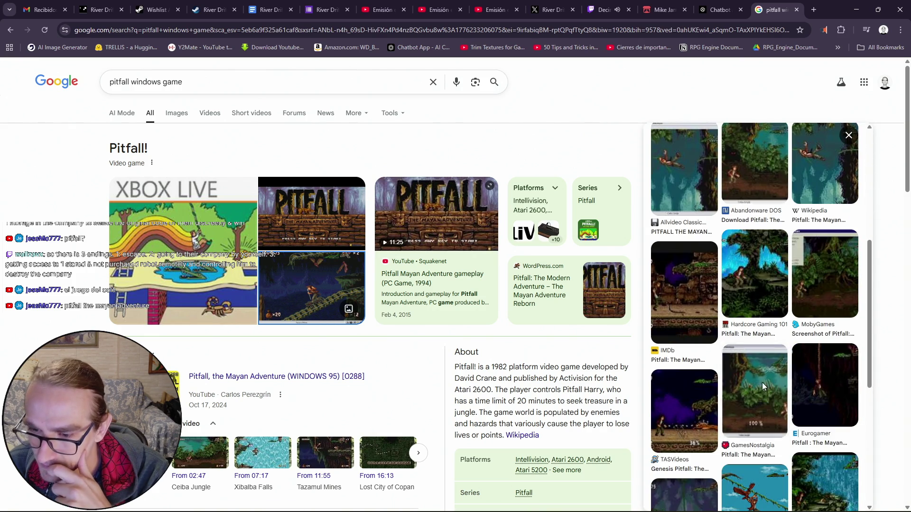
click(758, 404)
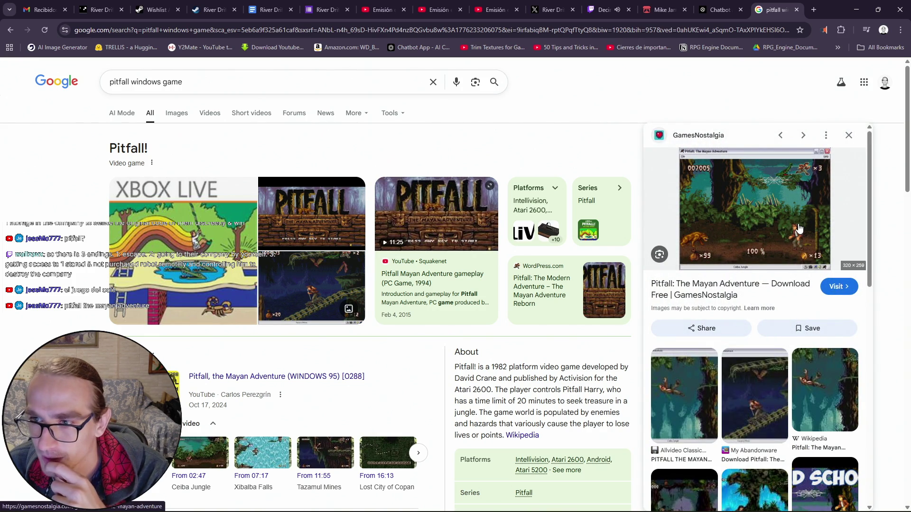
click(799, 229)
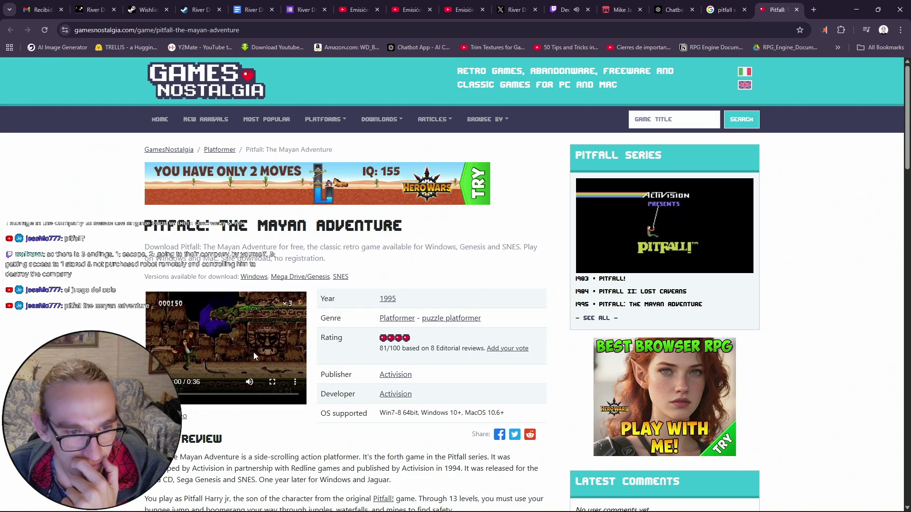
- Play the Pitfall gameplay video full screen, skipping to 0:34 of 0:36, then exit full screen
click(274, 383)
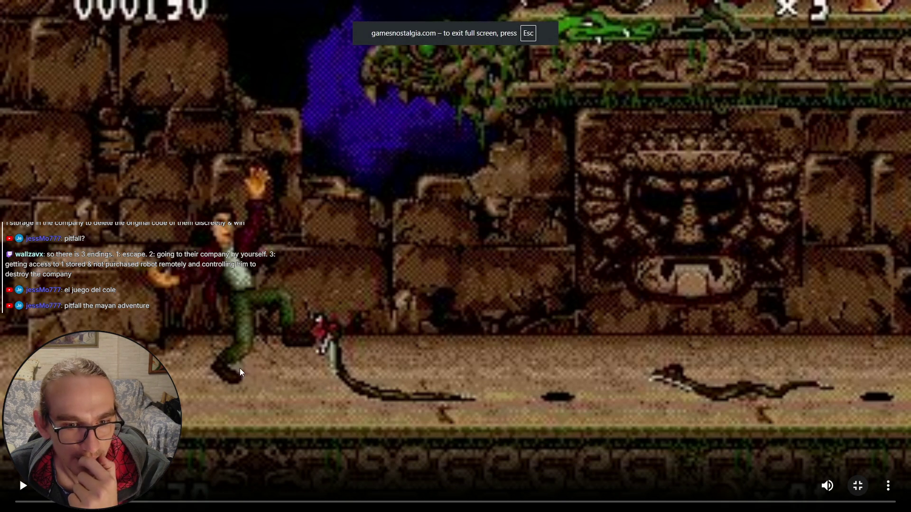
click(19, 485)
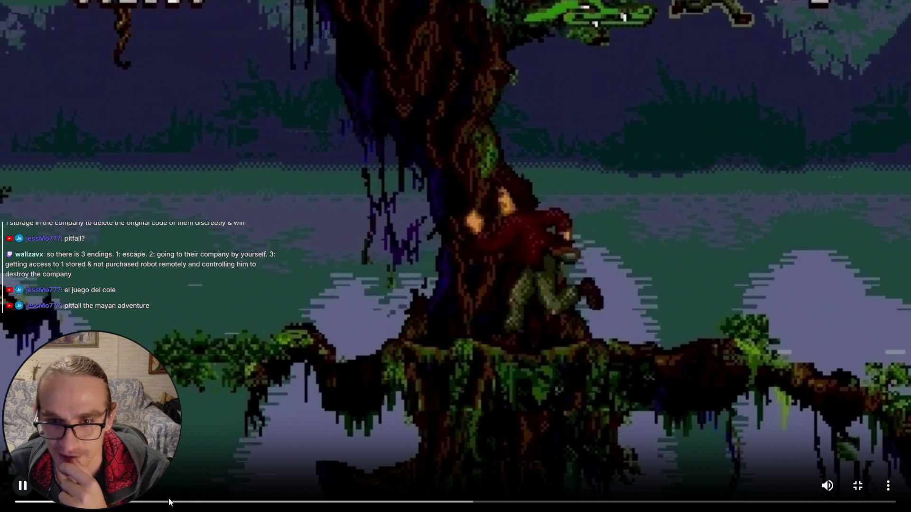
click(217, 502)
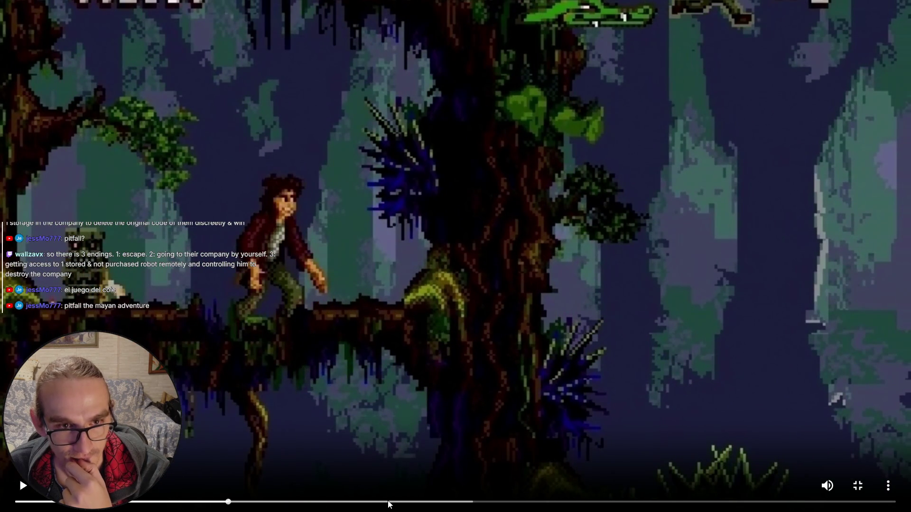
click(559, 501)
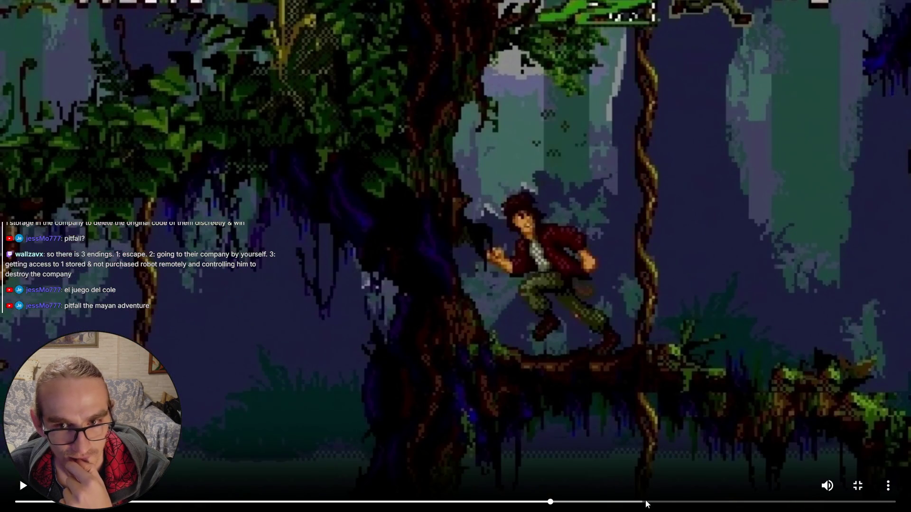
click(646, 502)
click(494, 398)
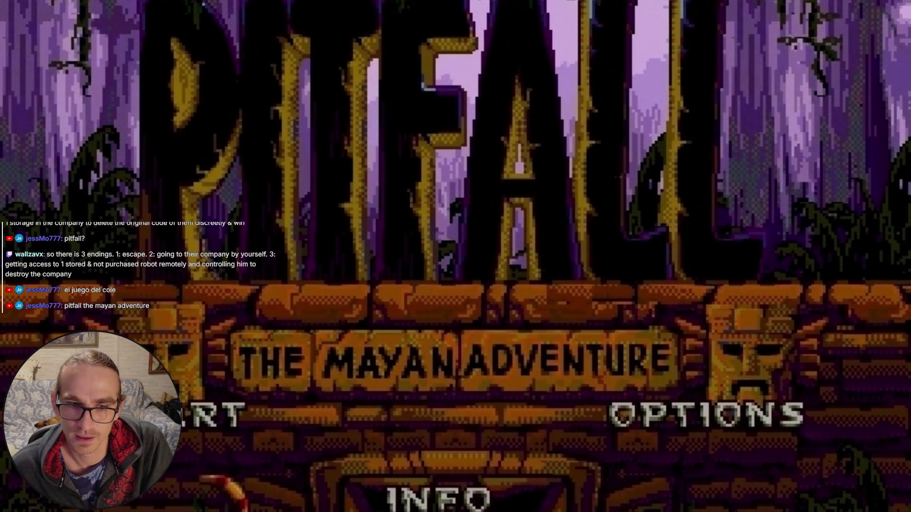
key(Escape)
scroll(479, 321, down, 5)
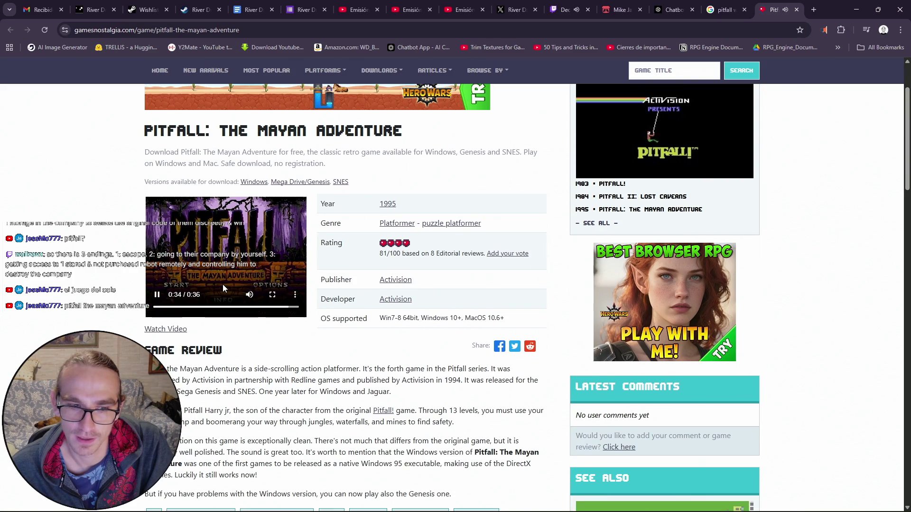
scroll(223, 283, down, 7)
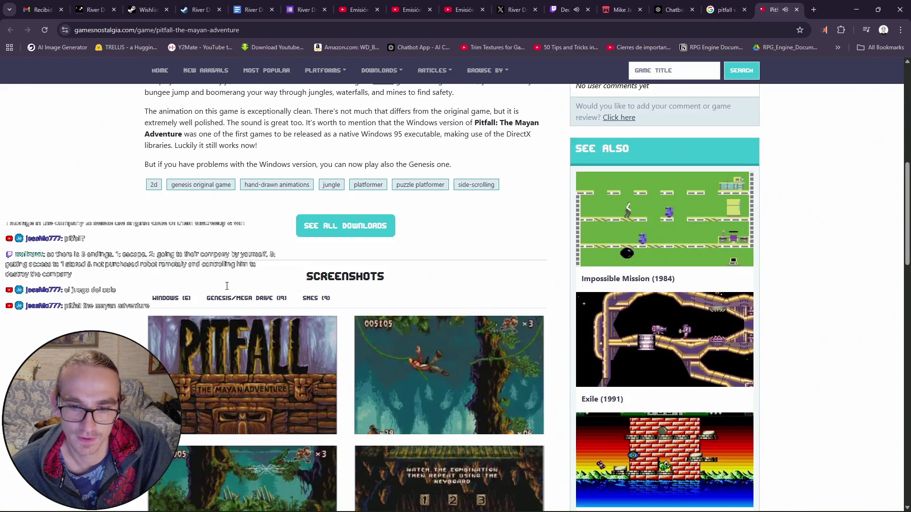
scroll(226, 290, down, 8)
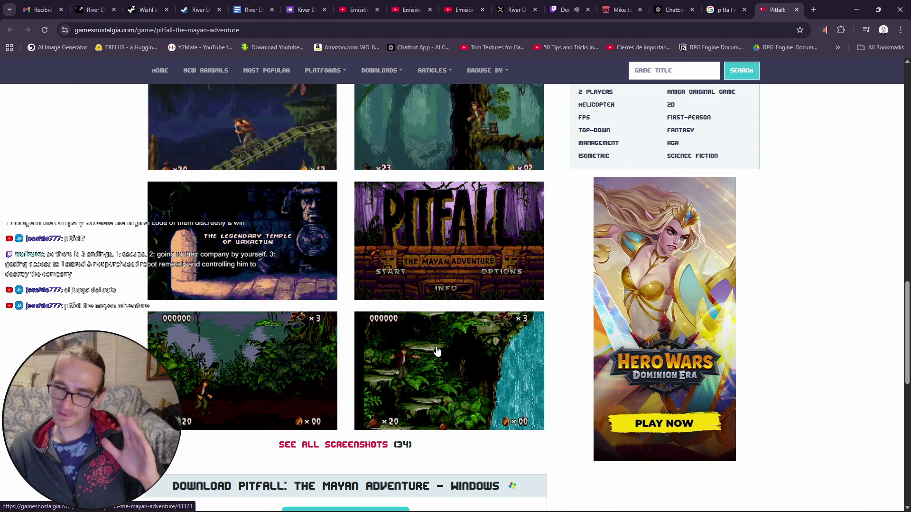
scroll(407, 307, down, 4)
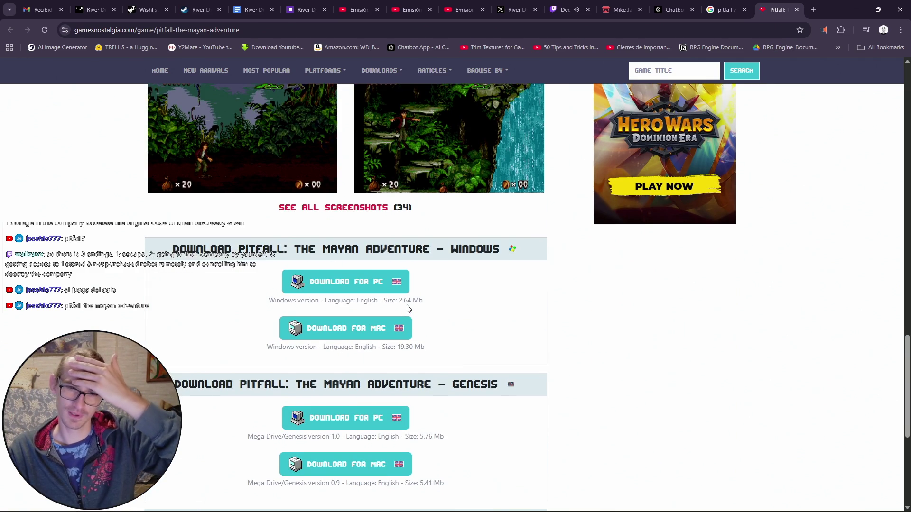
scroll(408, 307, up, 4)
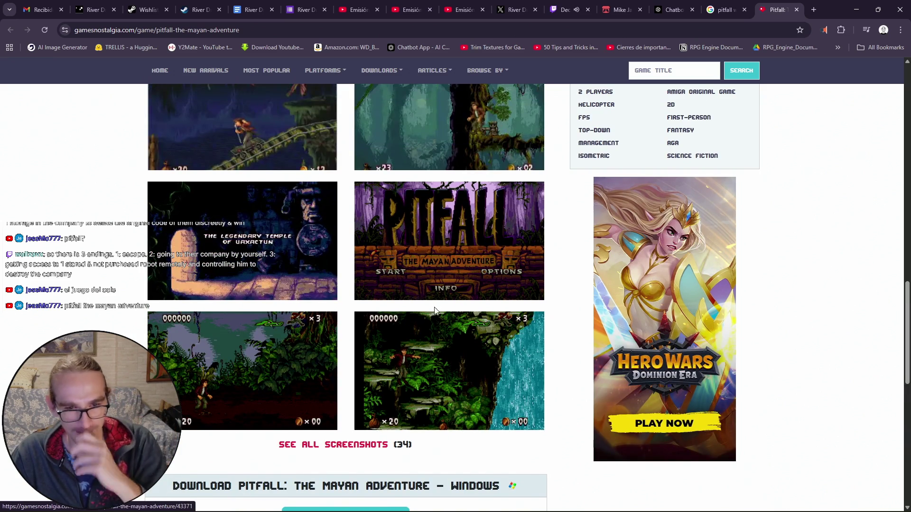
scroll(408, 308, up, 3)
scroll(451, 389, up, 10)
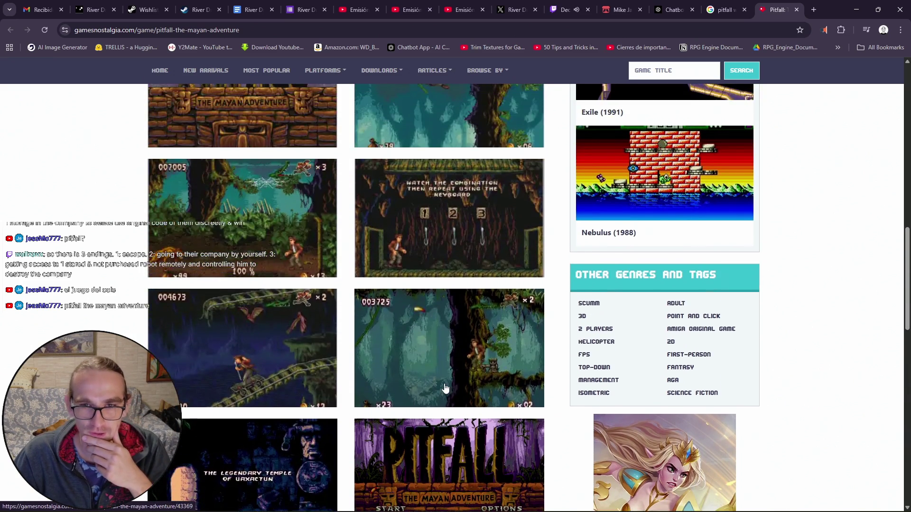
scroll(445, 388, up, 4)
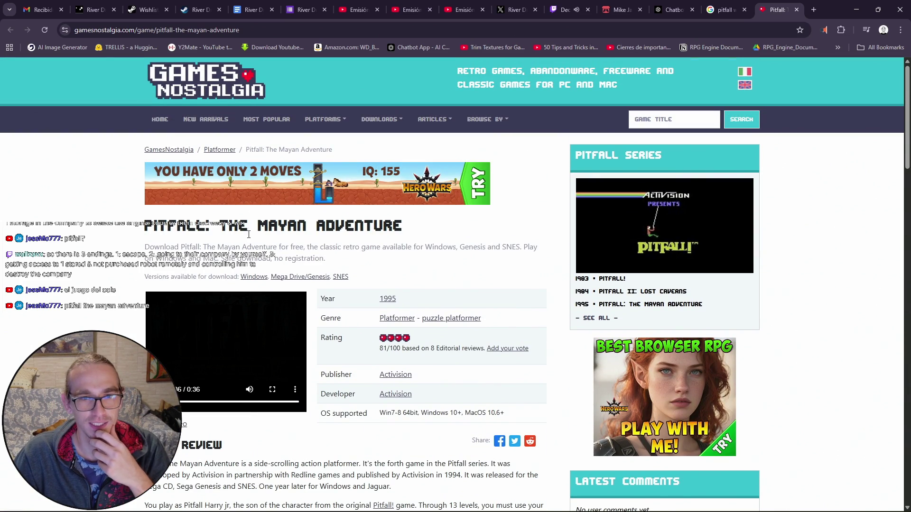
click(709, 6)
- Open the Pitfall Windows 95 YouTube video and jump between Copan, Palenque, Tikal and Jaina Island chapters
scroll(354, 253, down, 5)
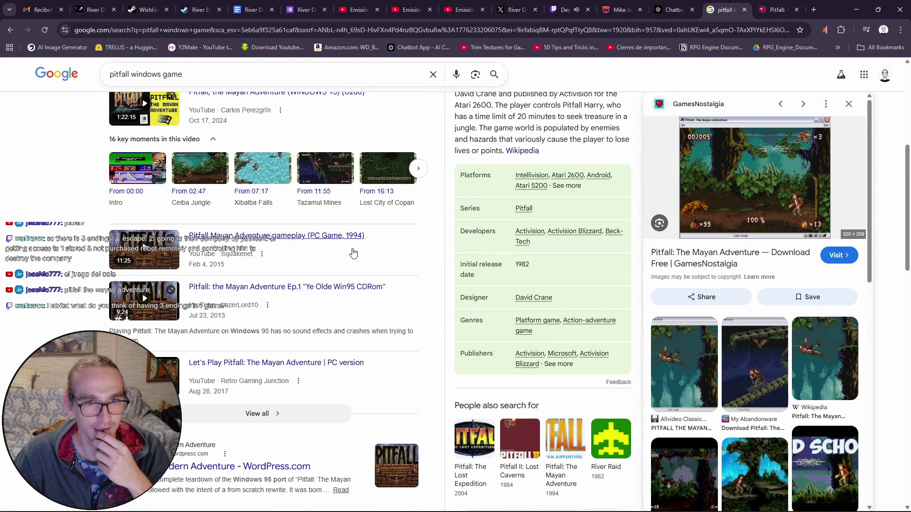
click(274, 172)
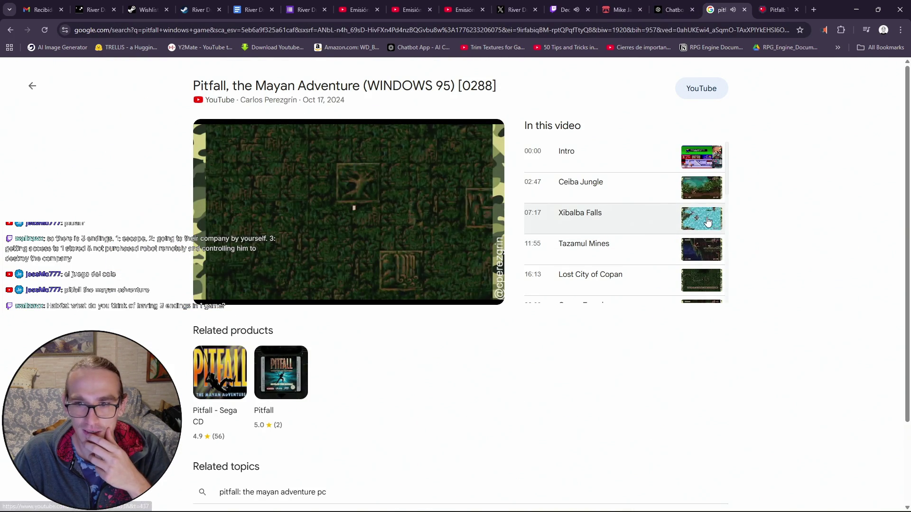
click(288, 270)
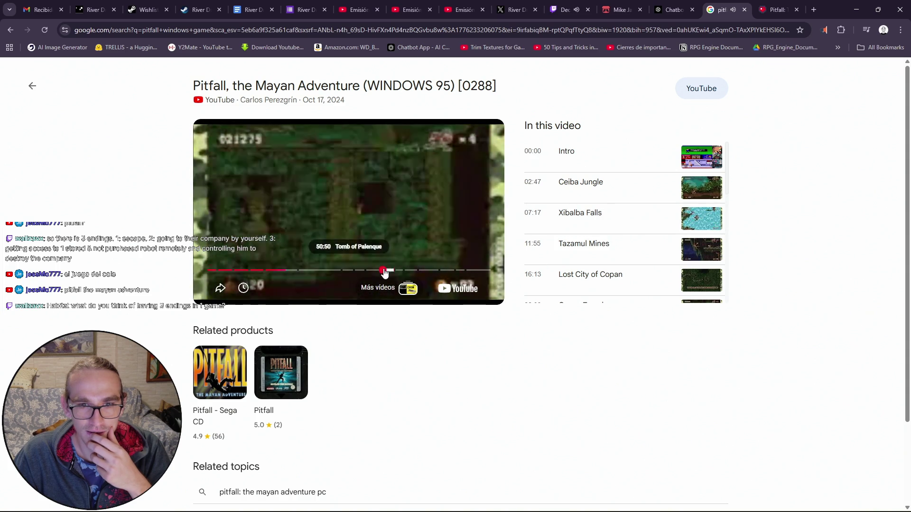
click(392, 270)
click(427, 270)
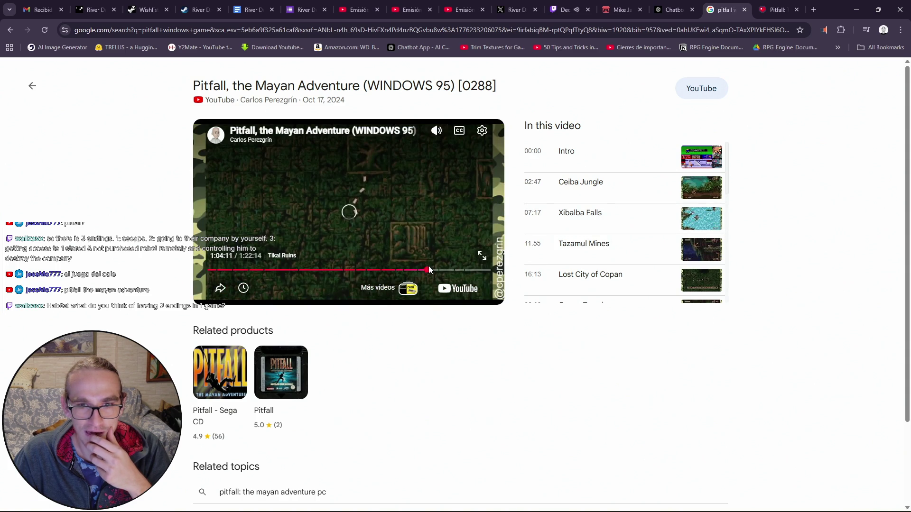
click(412, 270)
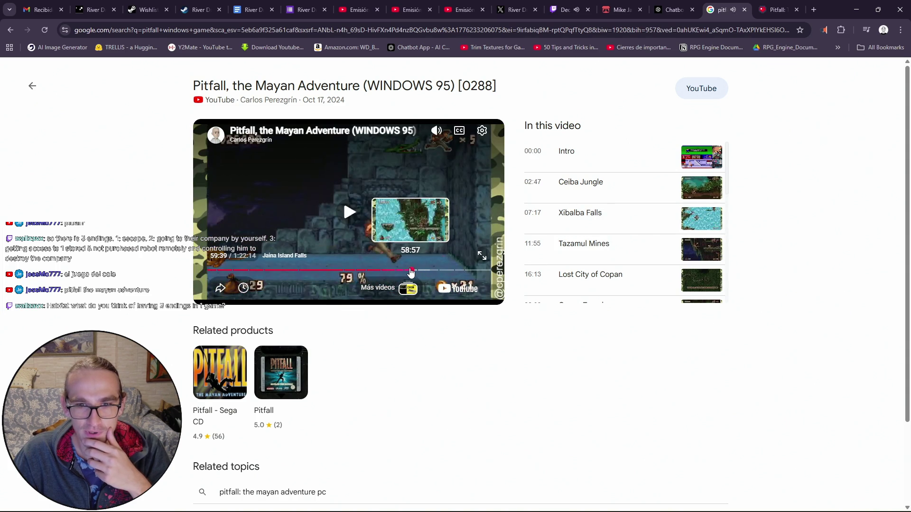
click(407, 270)
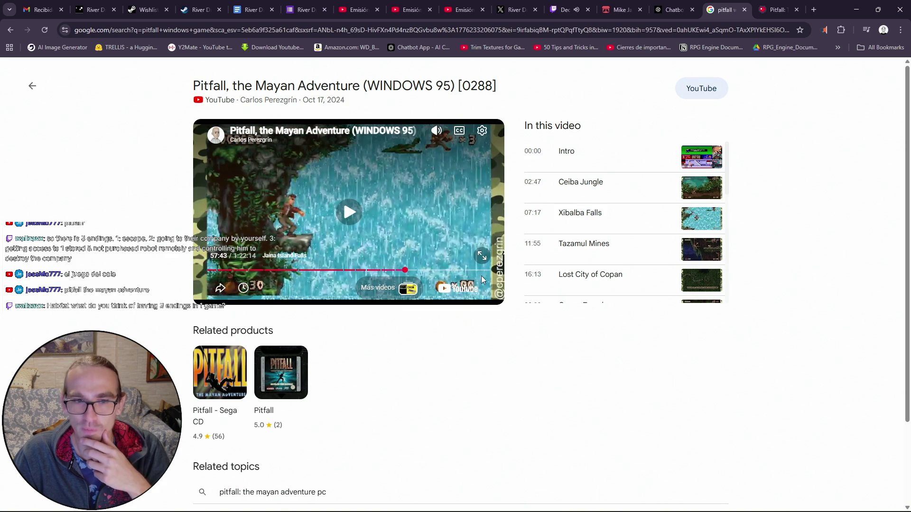
- Watch briefly full screen, pause, return to the GamesNostalgia tab and minimize Chrome
click(487, 255)
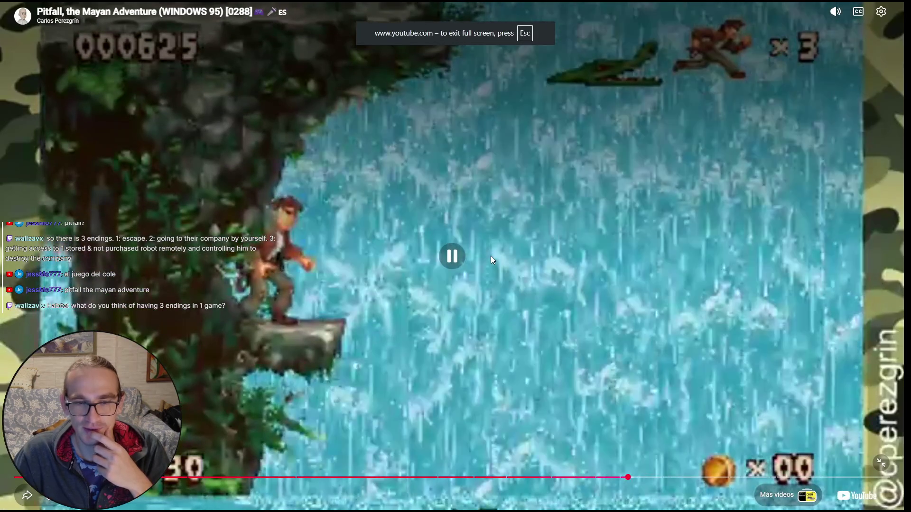
click(520, 246)
click(881, 463)
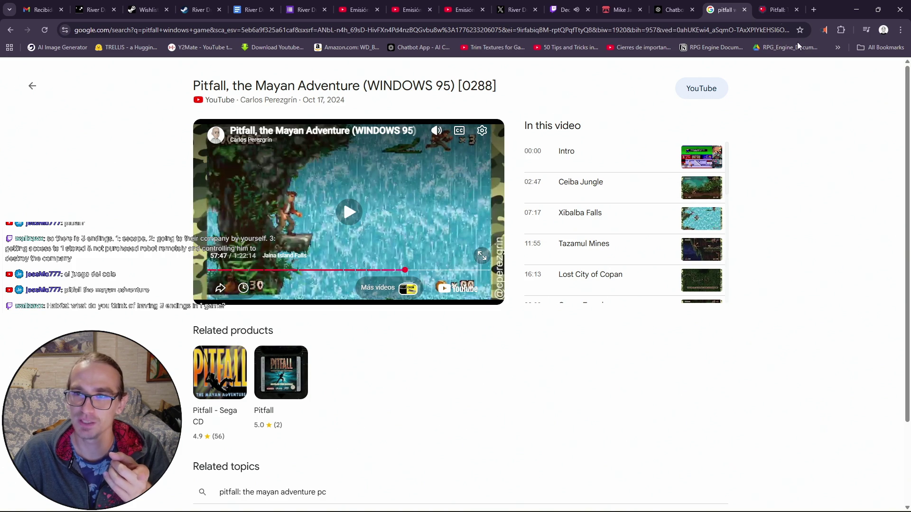
click(776, 9)
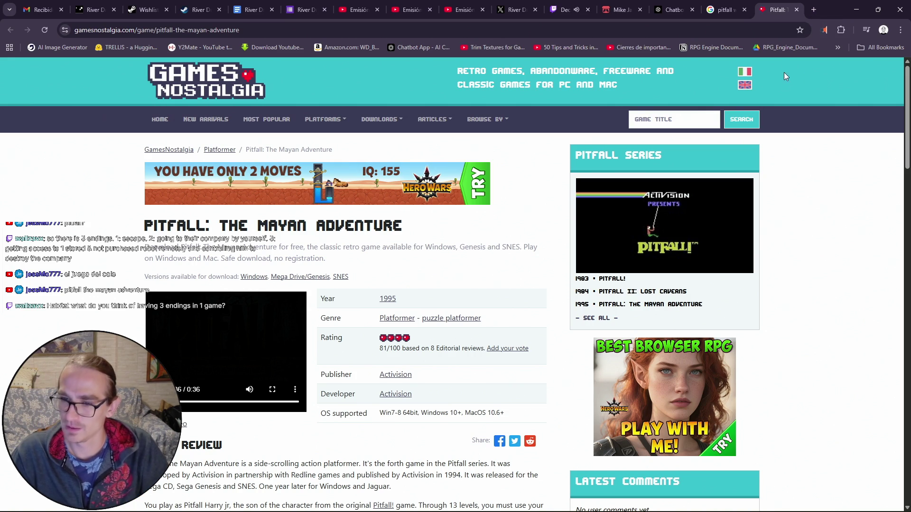
click(855, 12)
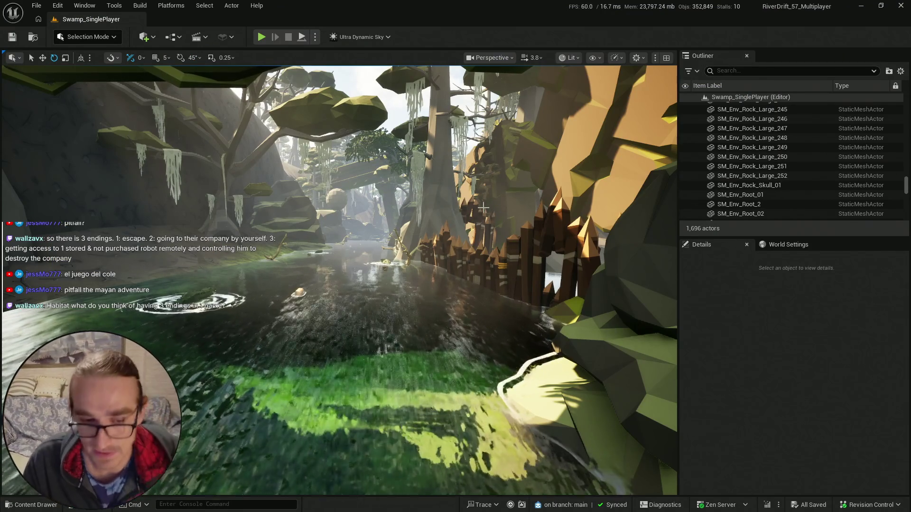
- Fly the viewport camera forward through the swamp over the water
click(40, 509)
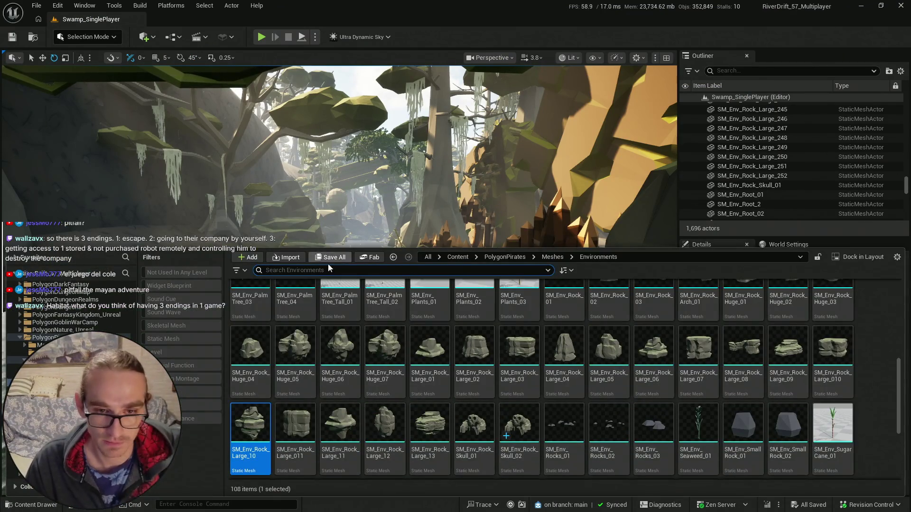
mouse_move(142, 166)
mouse_down()
mouse_move(142, 142)
mouse_move(161, 143)
mouse_up()
mouse_move(286, 284)
mouse_down()
mouse_move(294, 285)
mouse_move(286, 284)
mouse_up()
key(ctrl+space)
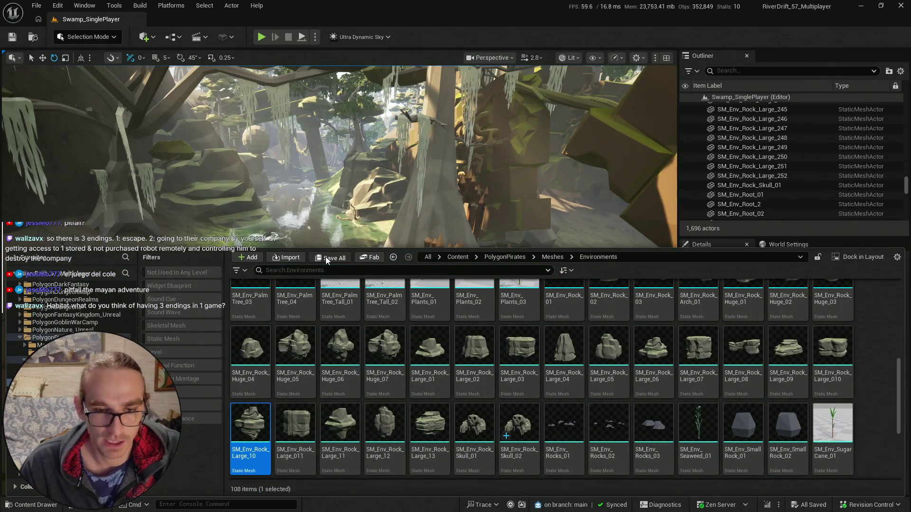
drag(308, 189, 318, 189)
mouse_move(339, 280)
mouse_down()
mouse_move(358, 280)
mouse_move(349, 280)
mouse_up()
scroll(348, 280, up, 3)
scroll(358, 279, up, 1)
scroll(349, 280, down, 2)
- Bring up the PolygonPirates Environments meshes and select a rock mesh
key(ctrl+space)
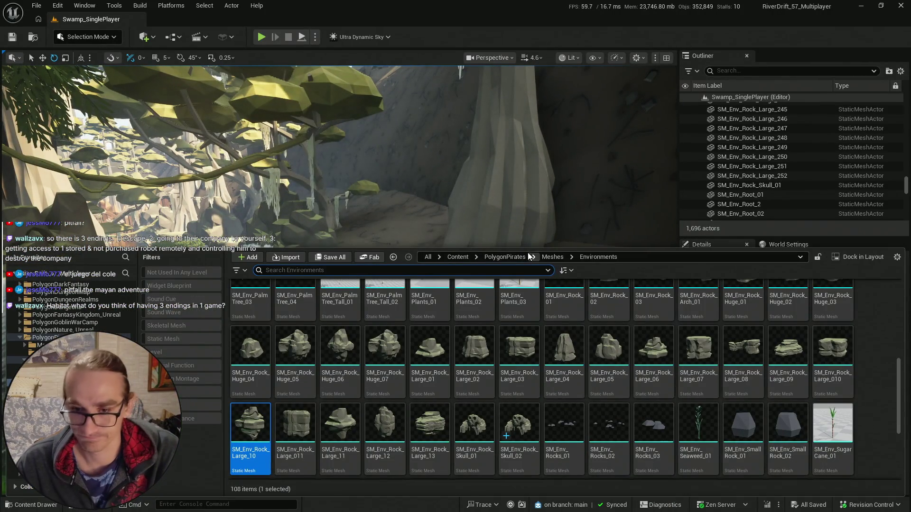
scroll(790, 360, up, 1)
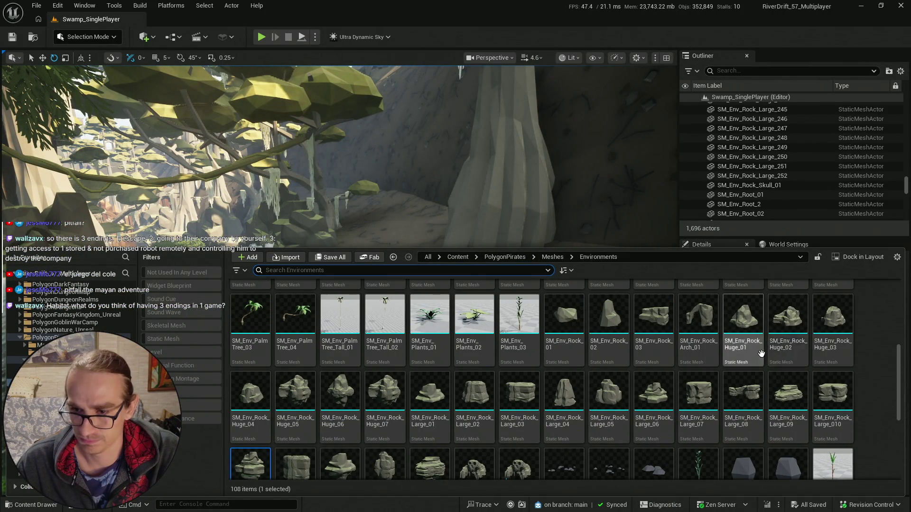
scroll(740, 361, down, 1)
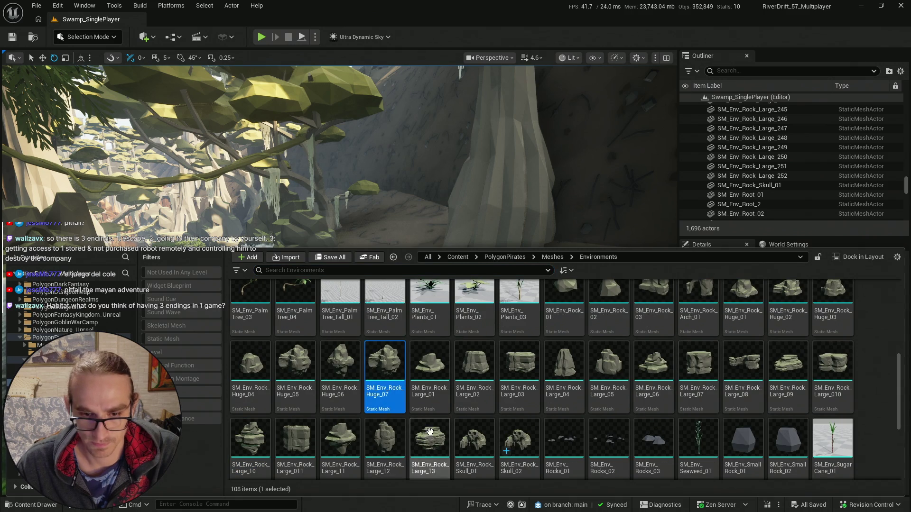
click(297, 429)
- Place the SM_Env_Rock_Huge_07 rock on the riverbank and scale it up slightly
mouse_move(374, 361)
mouse_down()
mouse_move(401, 240)
mouse_move(413, 299)
mouse_move(465, 308)
mouse_move(370, 309)
mouse_move(456, 328)
mouse_move(479, 309)
mouse_up()
key(f)
key(w)
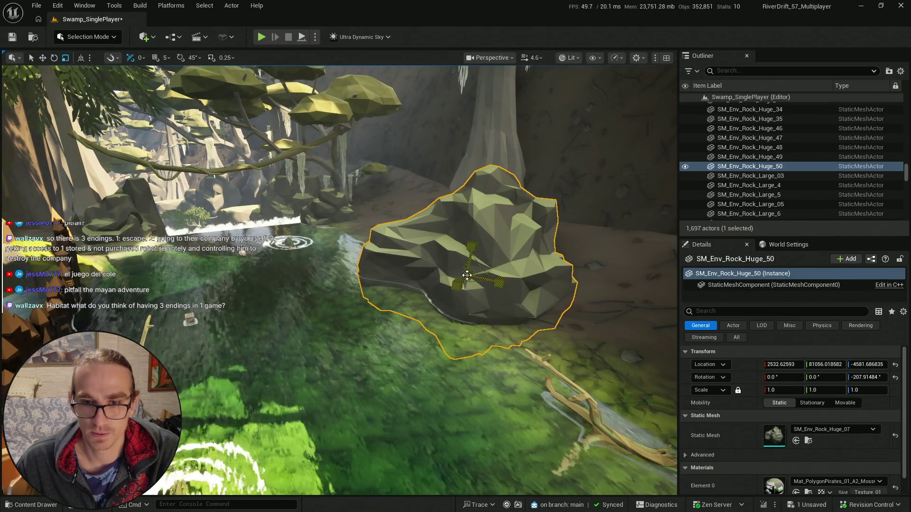
drag(467, 275, 471, 271)
scroll(482, 309, up, 2)
key(e)
key(Escape)
- Reselect the placed rock SM_Env_Rock_Huge_50, frame it, and fly along the river
mouse_move(477, 341)
mouse_down()
mouse_move(474, 332)
mouse_move(477, 342)
mouse_up()
click(461, 276)
key(f)
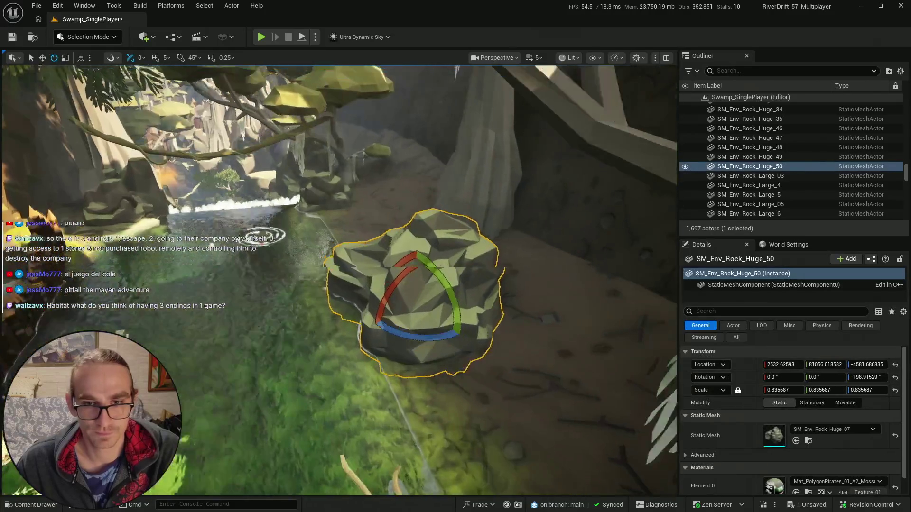
key(w)
key(Escape)
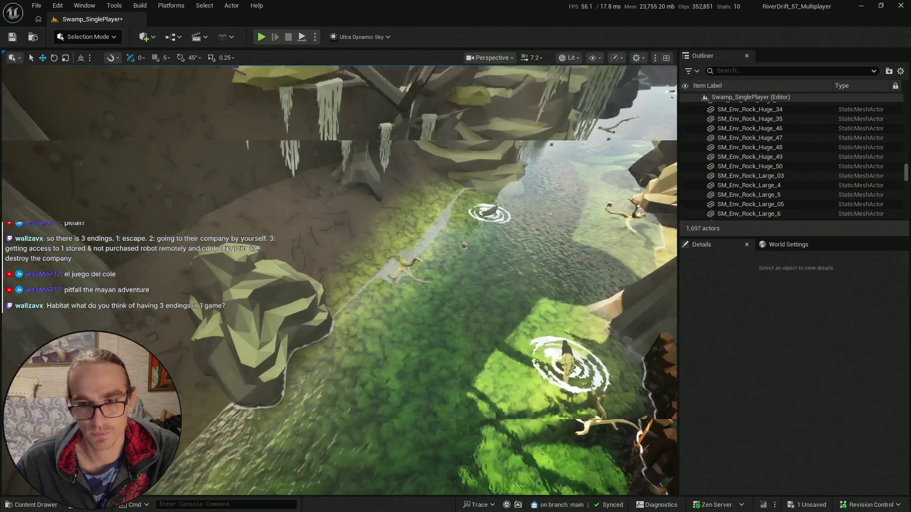
scroll(275, 236, up, 2)
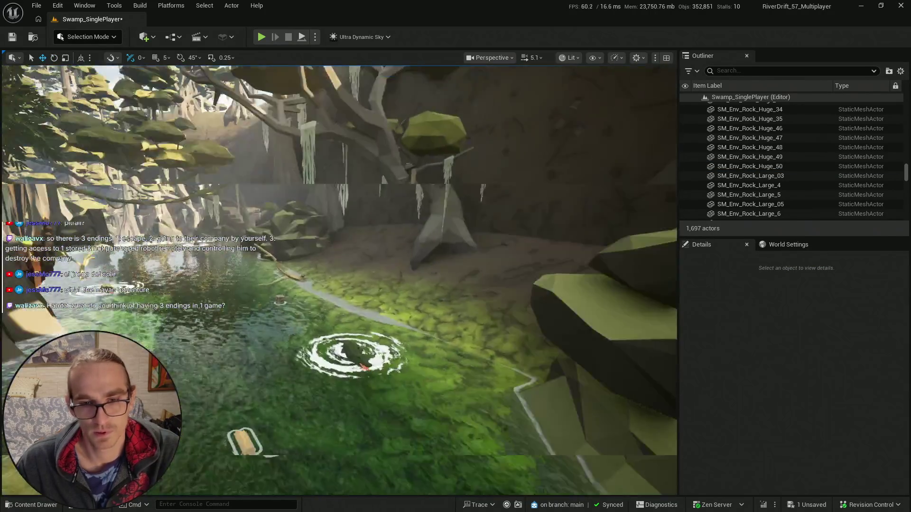
key(w)
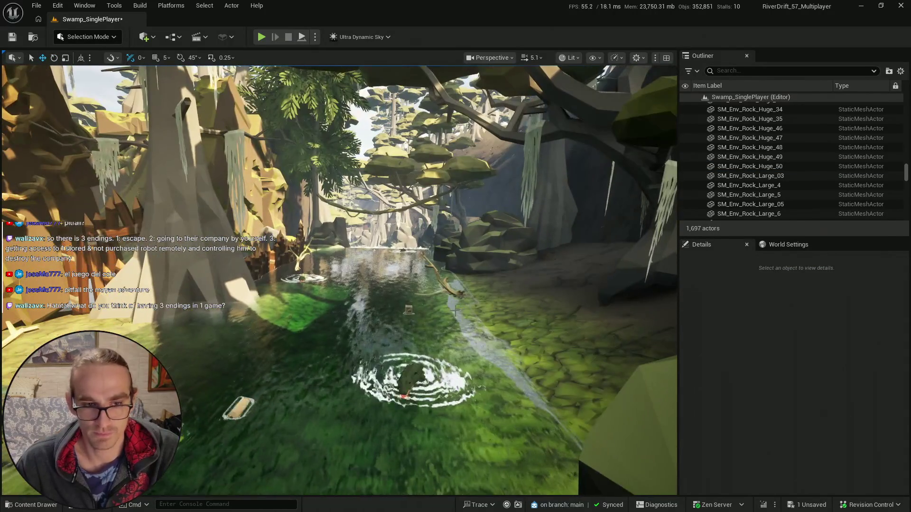
- Save the Swamp_SinglePlayer map with the new rock
click(36, 506)
key(ctrl+shift+s)
click(531, 368)
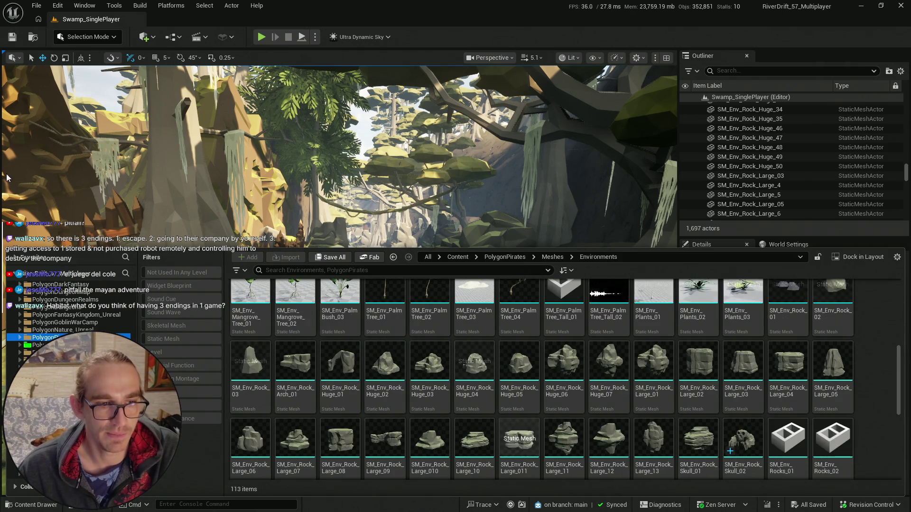
click(281, 182)
- Browse the Environments mesh grid and fly the camera to a view of the stream
click(9, 504)
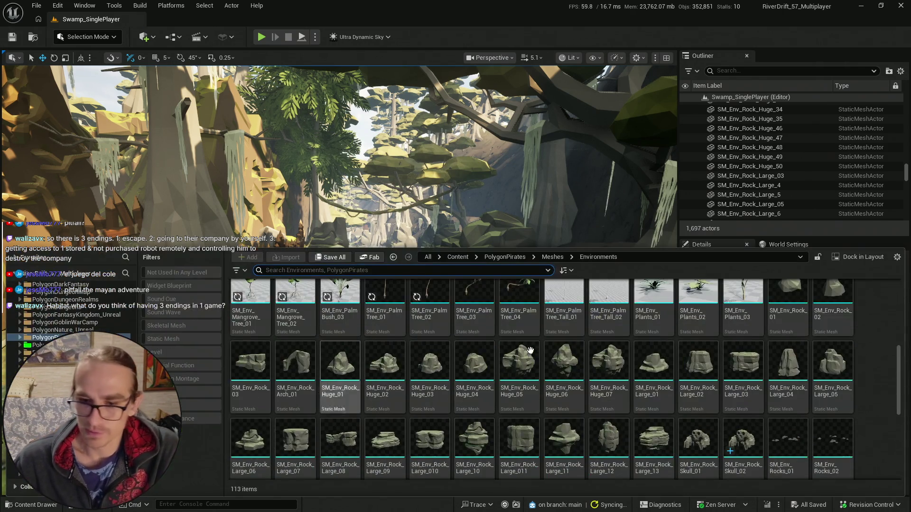
scroll(654, 375, down, 1)
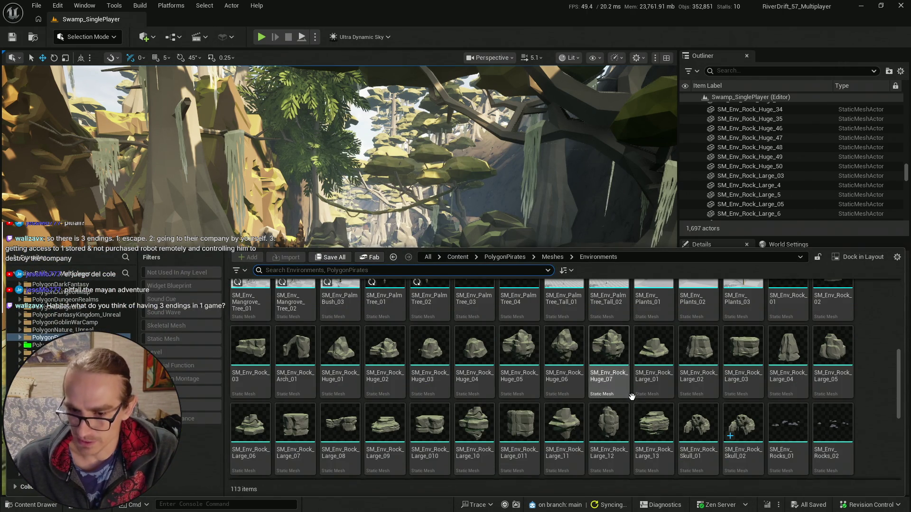
scroll(569, 380, up, 2)
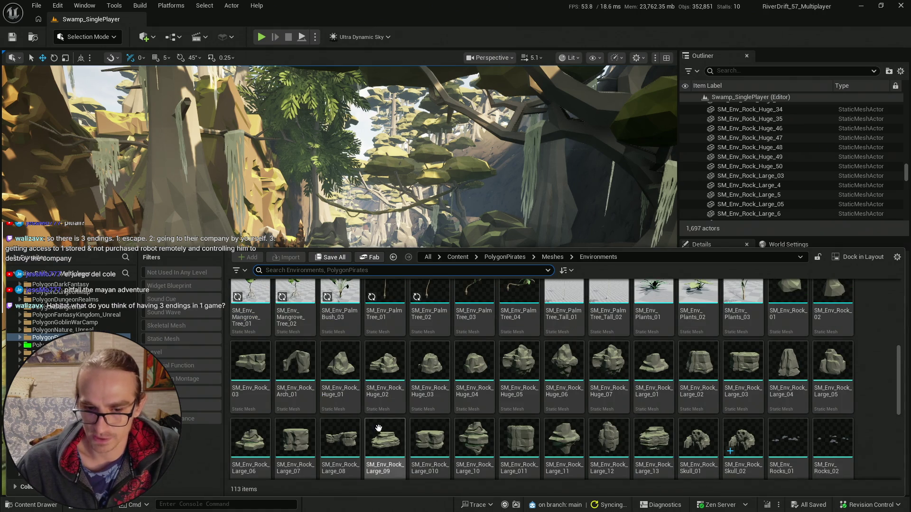
scroll(834, 370, down, 1)
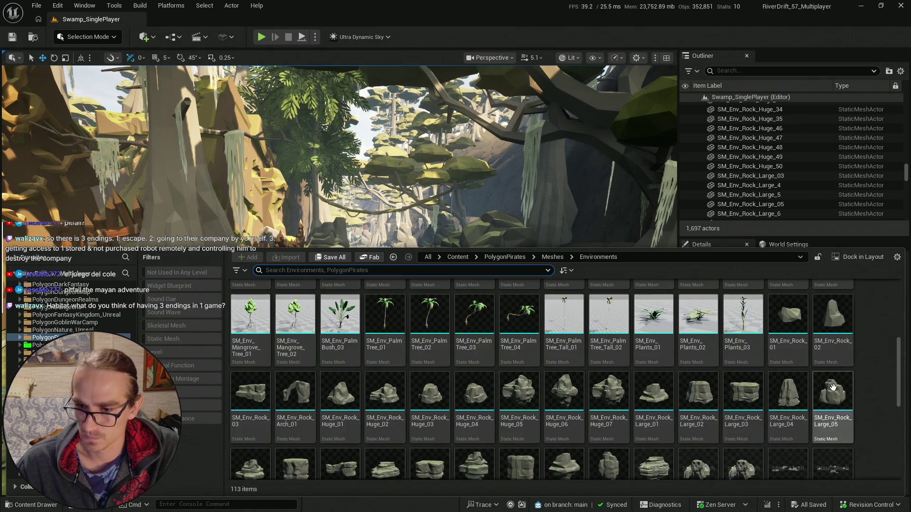
scroll(385, 446, down, 1)
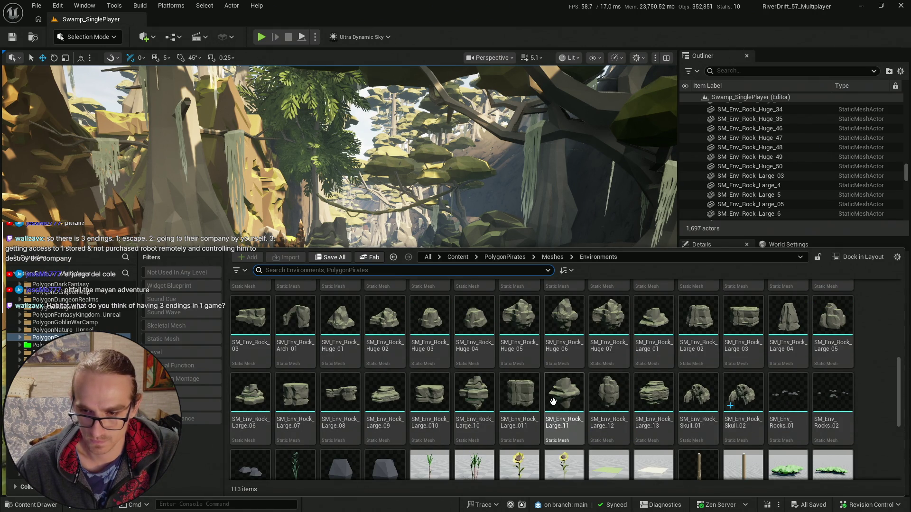
right_click(514, 188)
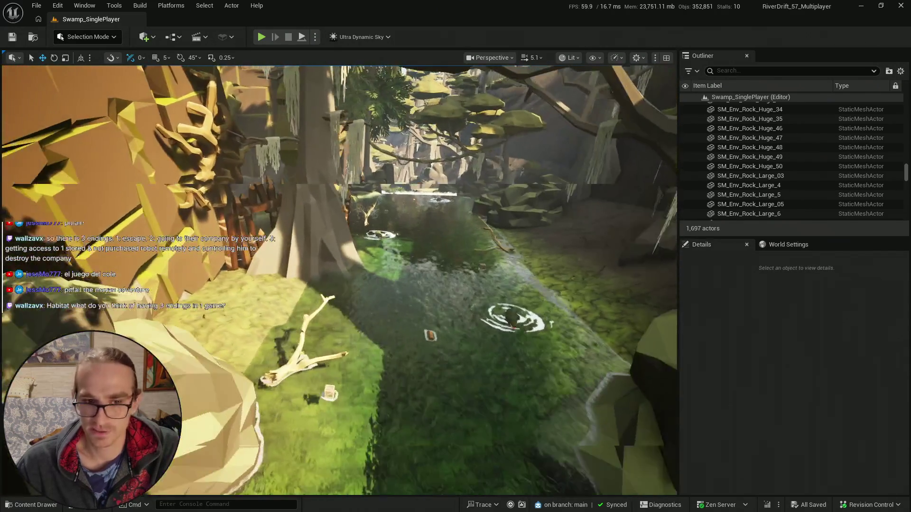
key(ctrl+space)
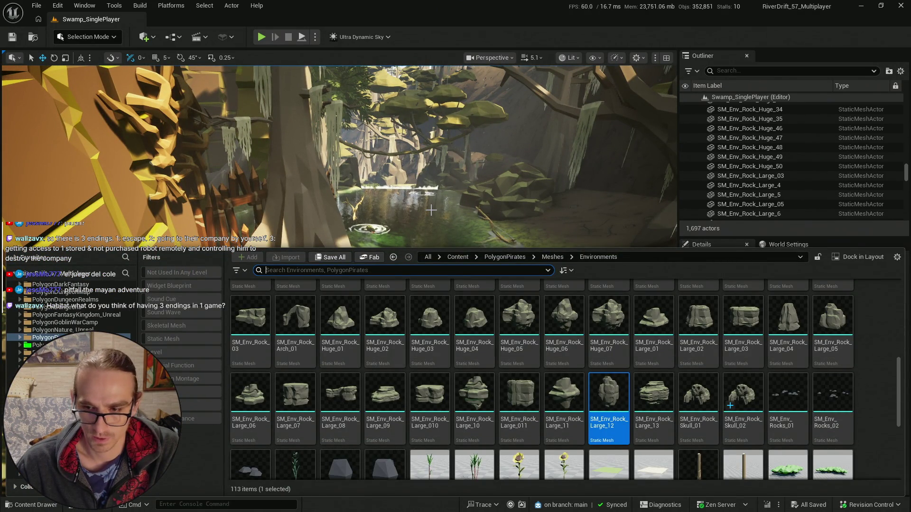
- Scroll through the rock assets and fly forward over the swamp water, keeping the drawer open
scroll(588, 345, up, 2)
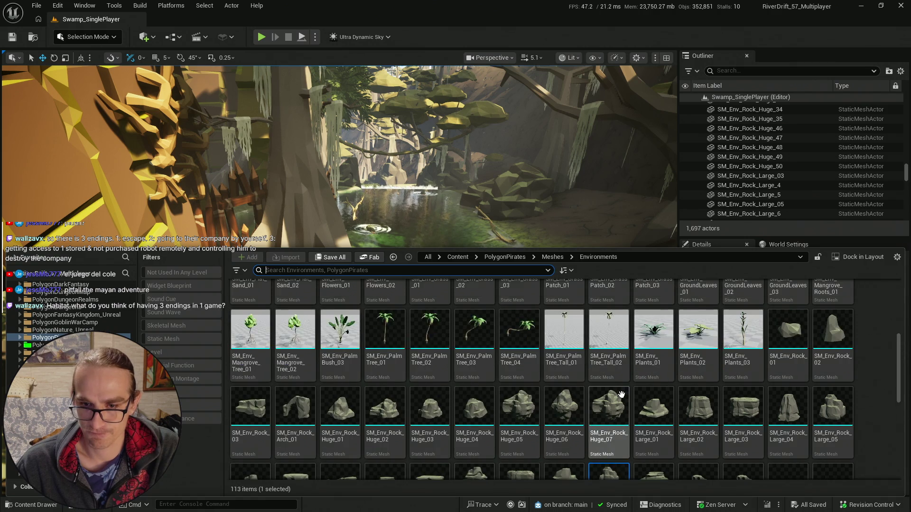
scroll(721, 365, down, 1)
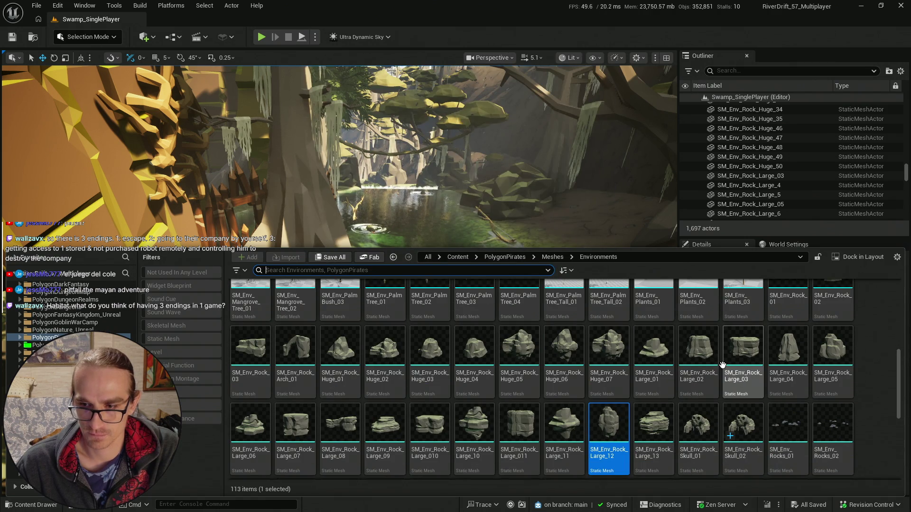
scroll(385, 380, down, 3)
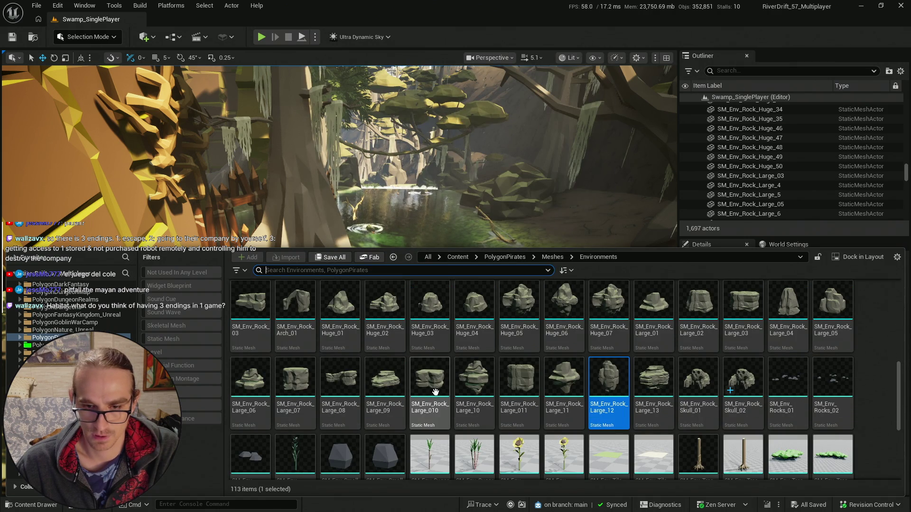
scroll(593, 366, up, 3)
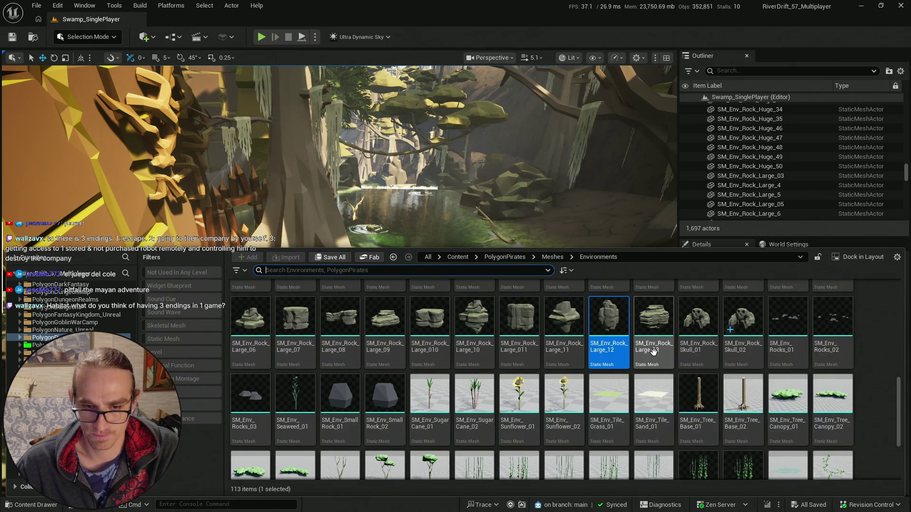
scroll(587, 366, up, 5)
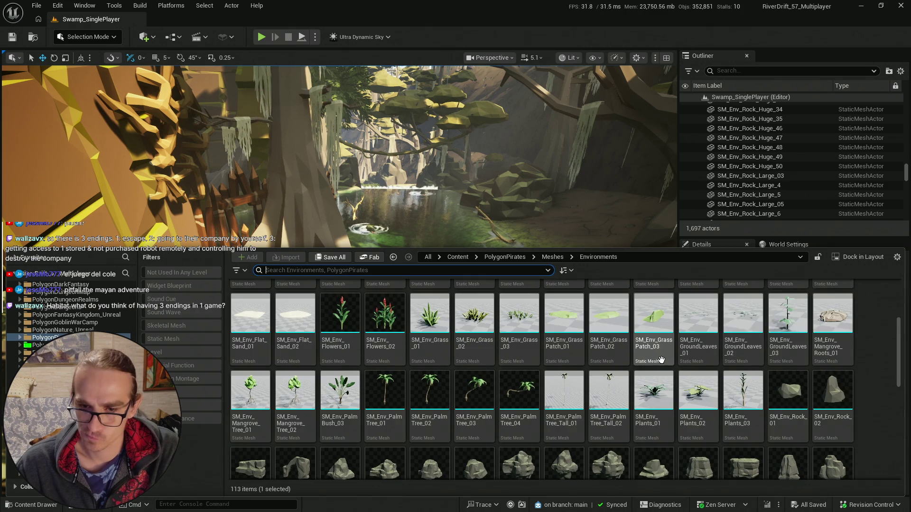
scroll(662, 363, down, 5)
drag(427, 180, 427, 166)
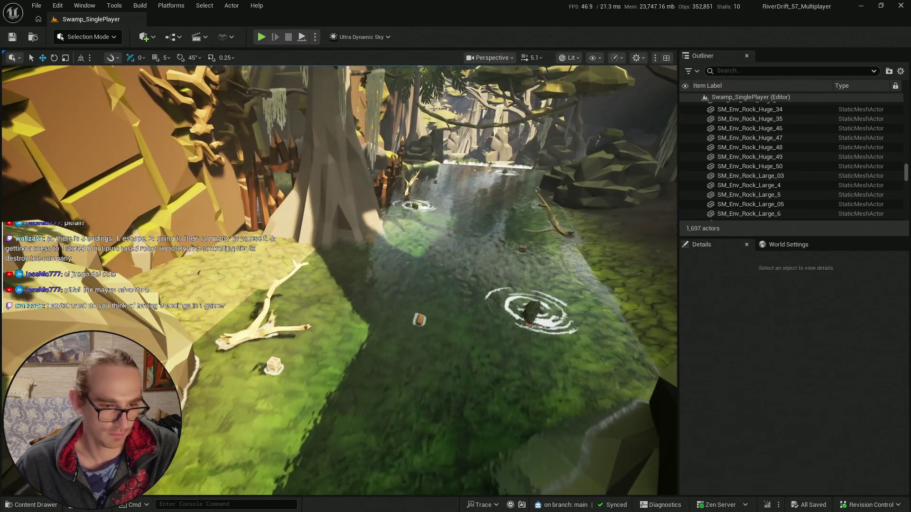
click(18, 506)
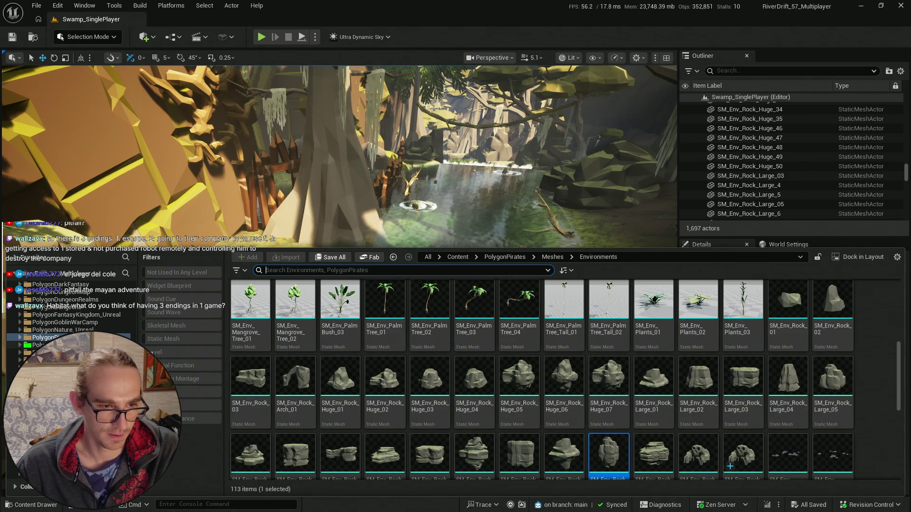
- Search 'rock' and place SM_Env_Rock_10 by the tree trunk, scaled to about 4.37 and turned about −99°
click(34, 345)
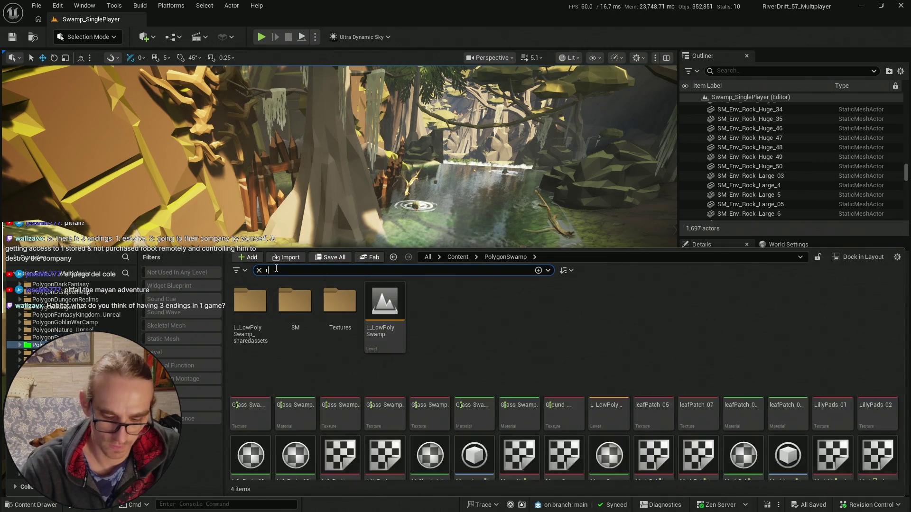
text(ock)
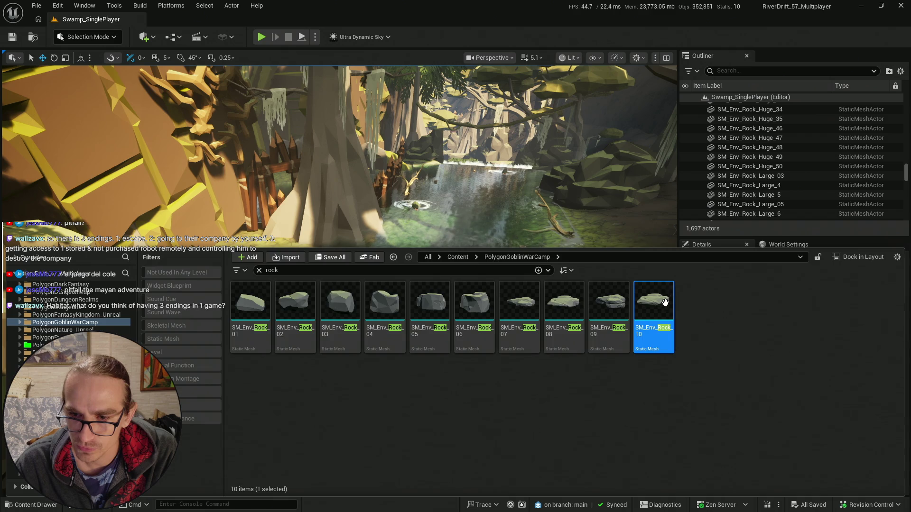
drag(666, 301, 295, 155)
key(r)
drag(280, 264, 276, 226)
key(f)
key(e)
mouse_move(363, 245)
mouse_down()
mouse_move(399, 243)
mouse_move(432, 255)
mouse_up()
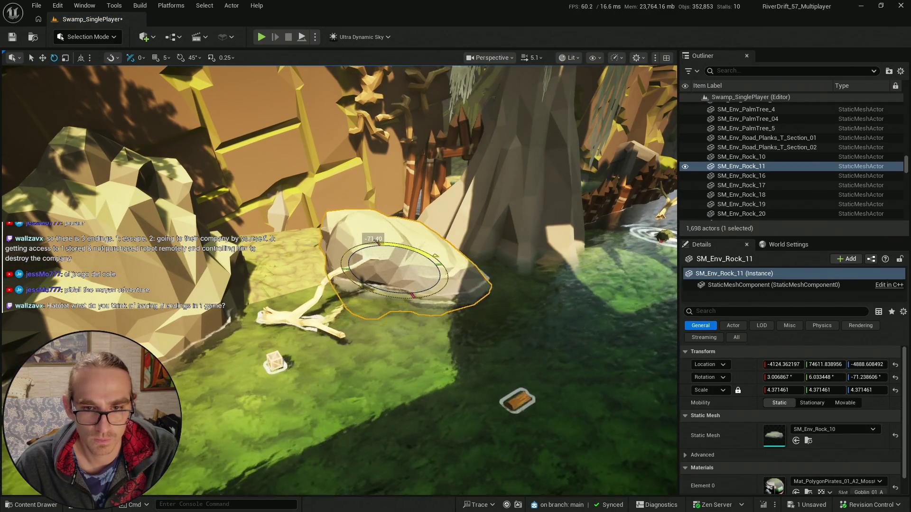
mouse_move(415, 286)
mouse_down()
mouse_move(209, 268)
mouse_move(228, 275)
mouse_up()
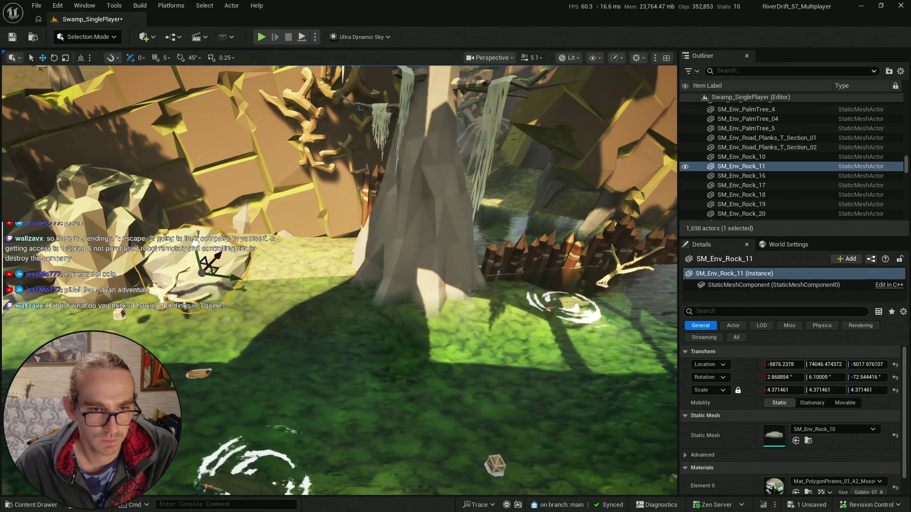
scroll(261, 246, up, 3)
- Add an SM_Env_Rock_09 rock beside it, enlarged to about 5.8 and slid along X
key(ctrl+b)
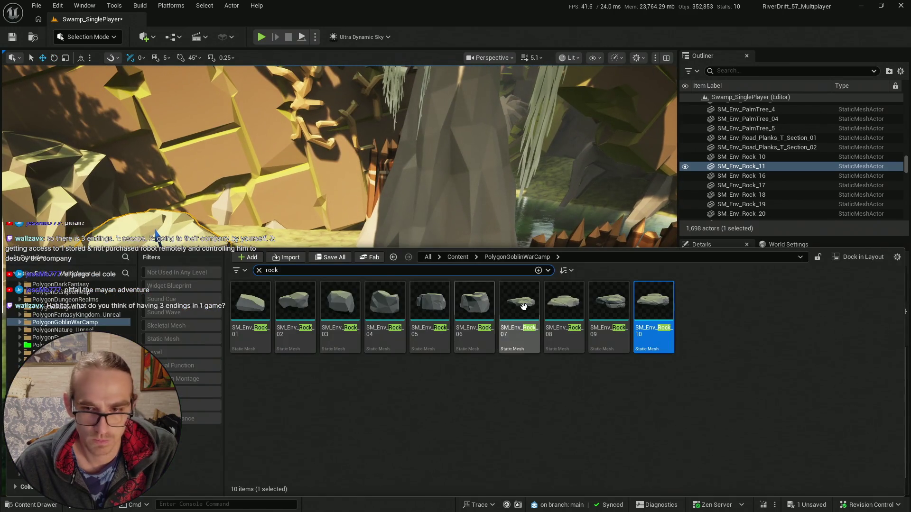
drag(592, 302, 216, 227)
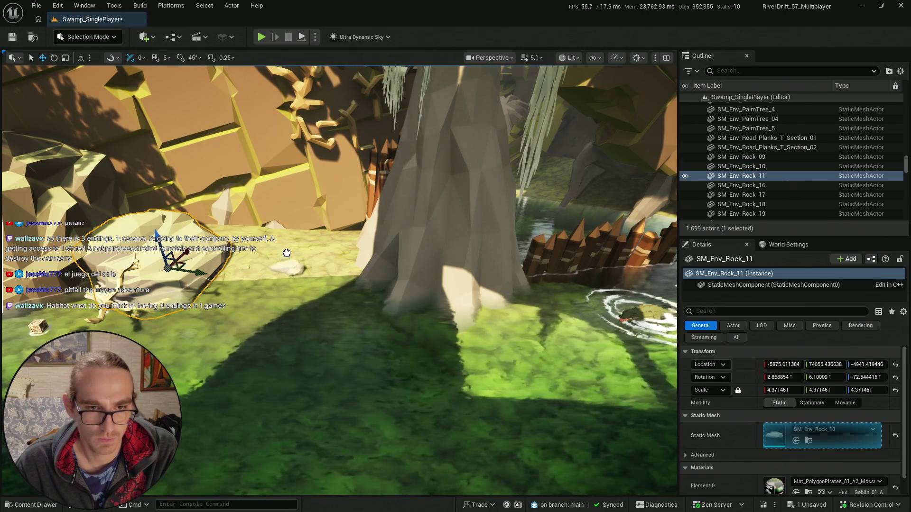
click(289, 273)
drag(283, 242, 284, 213)
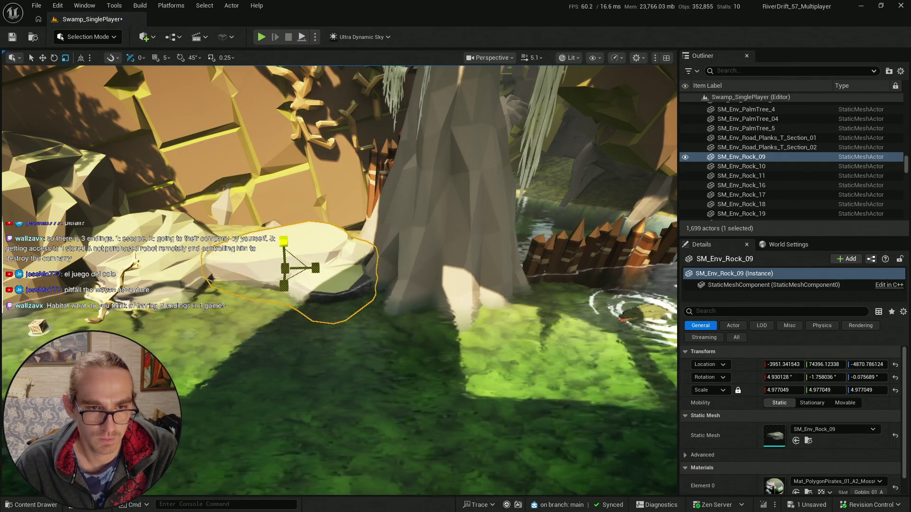
drag(313, 272, 320, 250)
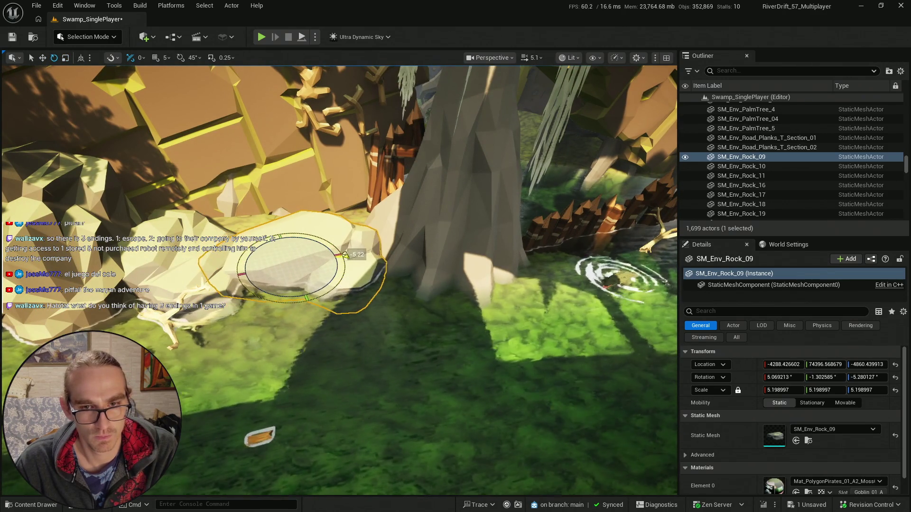
key(Escape)
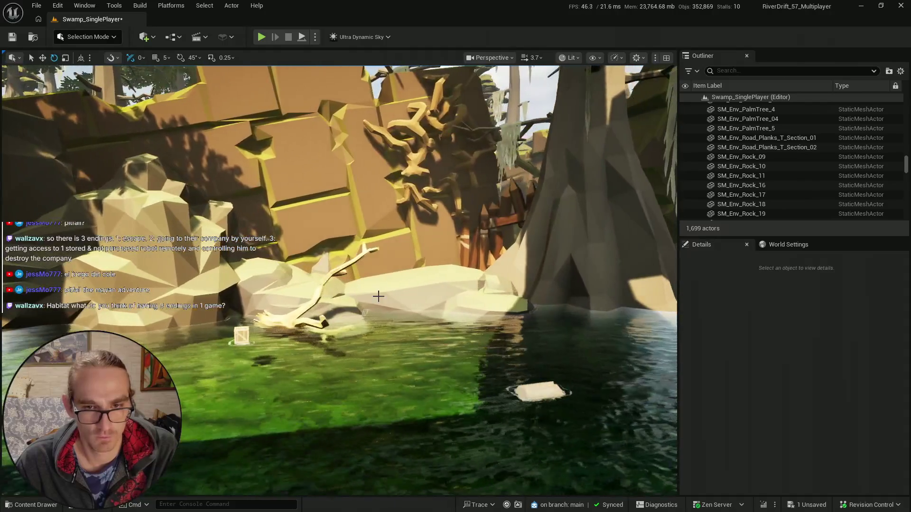
- Reselect SM_Env_Rock_09 and adjust its rotation and scale to about 5.12 near the tree trunk
click(455, 304)
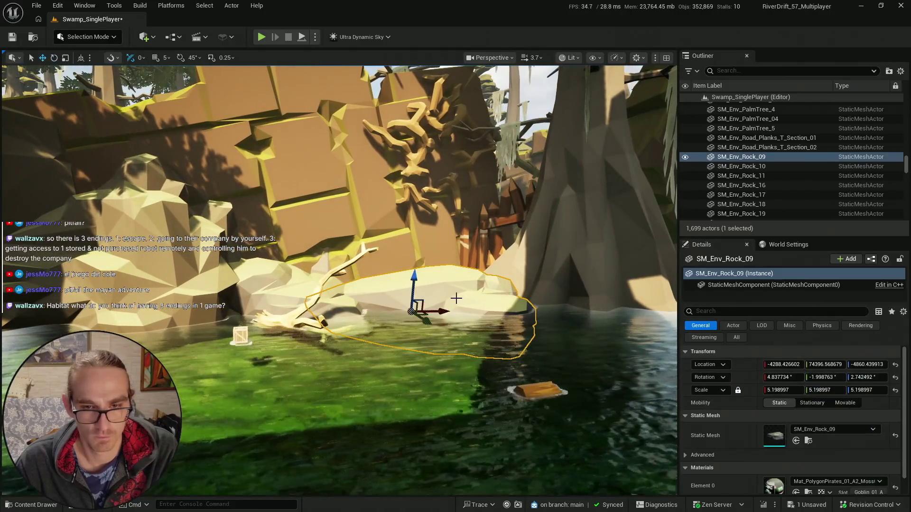
key(Escape)
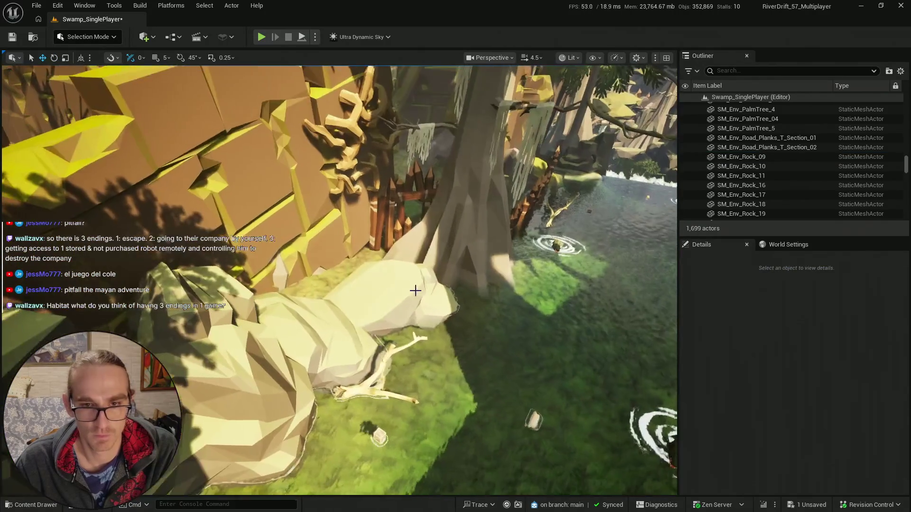
click(417, 301)
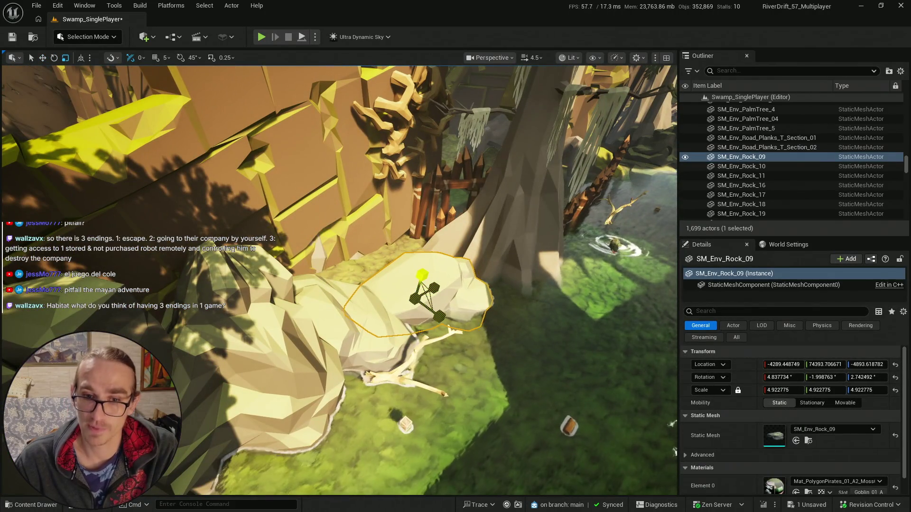
drag(416, 299, 386, 292)
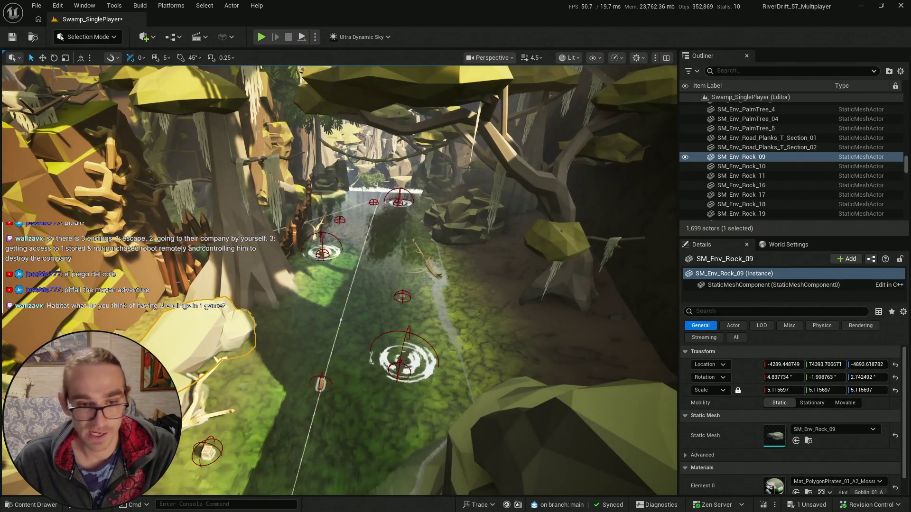
drag(433, 313, 430, 294)
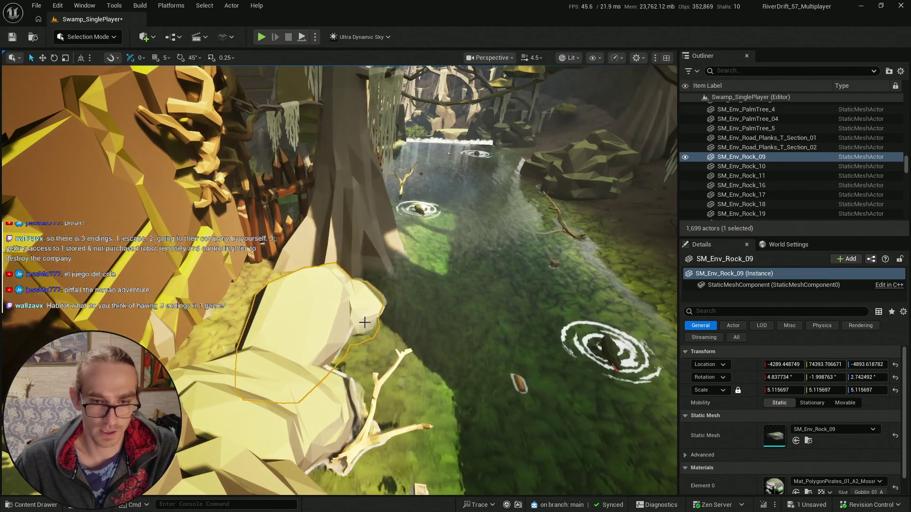
key(super)
mouse_move(522, 321)
mouse_down()
mouse_move(514, 314)
mouse_move(531, 313)
mouse_up()
- Fly up the river and bring back the 'rock' search results, SM_Env_Rock_01 through 10
key(Escape)
mouse_move(416, 302)
mouse_down()
mouse_move(421, 261)
mouse_move(408, 258)
mouse_move(399, 290)
mouse_move(386, 265)
mouse_up()
scroll(412, 260, up, 2)
scroll(400, 270, up, 2)
scroll(394, 273, down, 4)
key(ctrl+space)
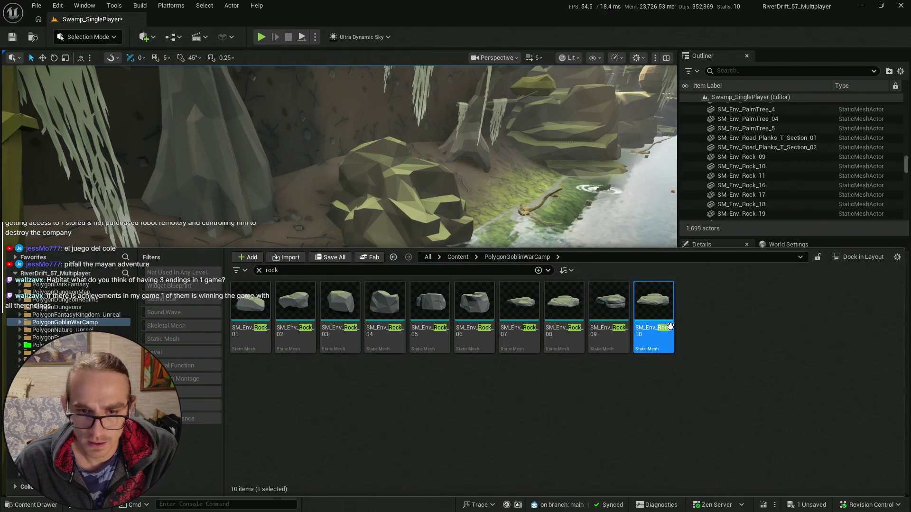
- Place a flat SM_Env_Rock_10 at the water's edge, turned about −150° and scaled to 2.98
drag(666, 291, 343, 284)
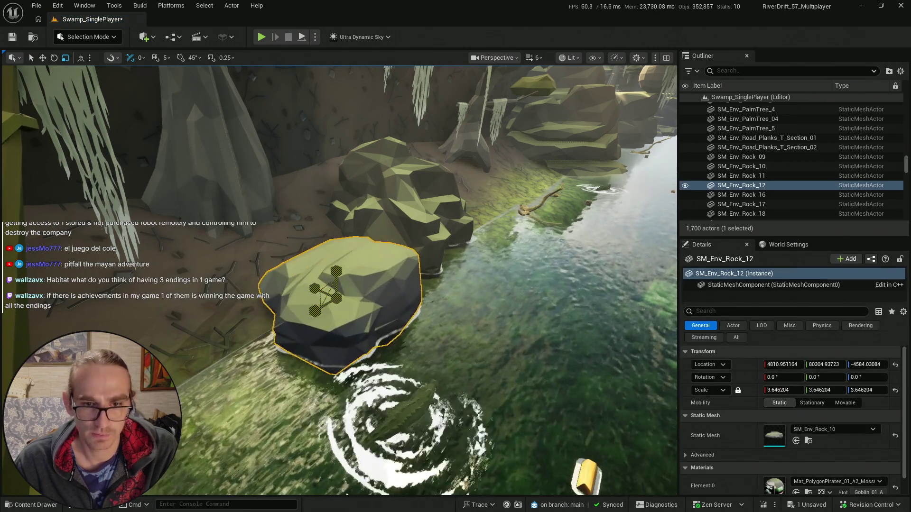
mouse_move(338, 322)
mouse_down()
mouse_move(328, 298)
mouse_move(326, 308)
mouse_up()
key(w)
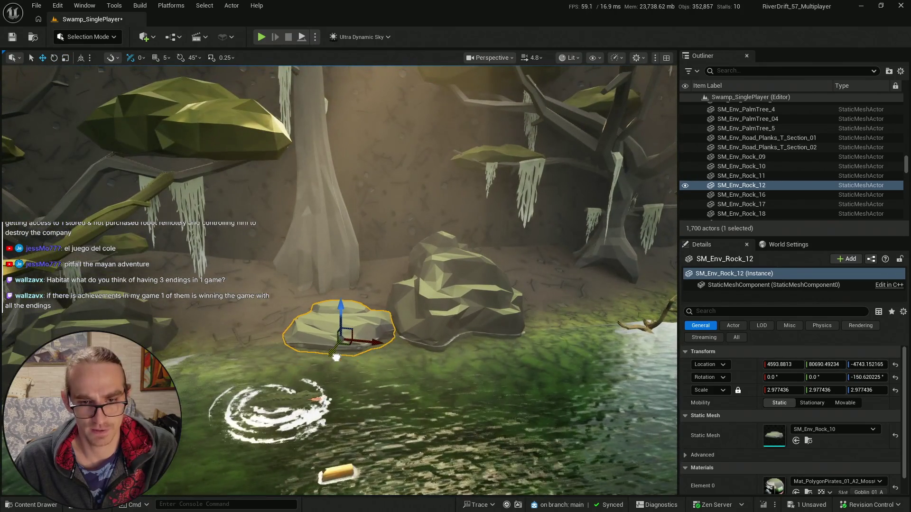
key(Escape)
scroll(437, 346, down, 2)
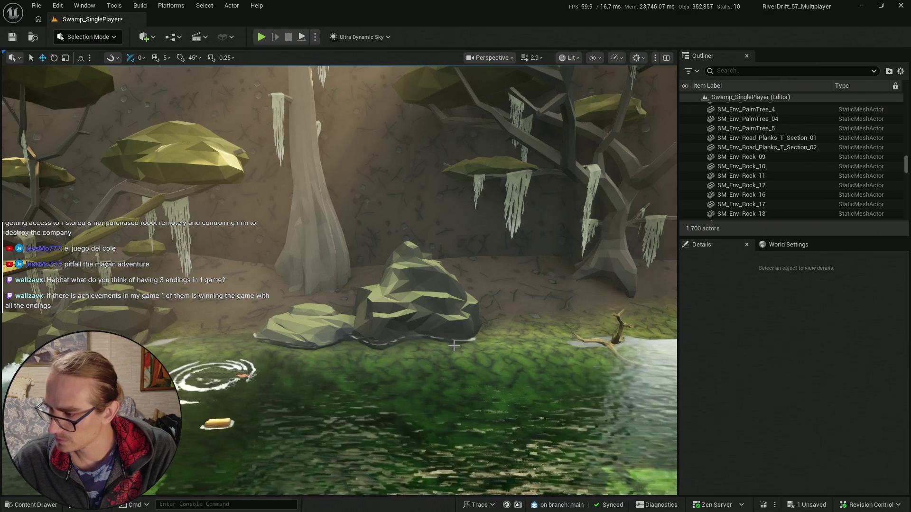
scroll(478, 333, down, 1)
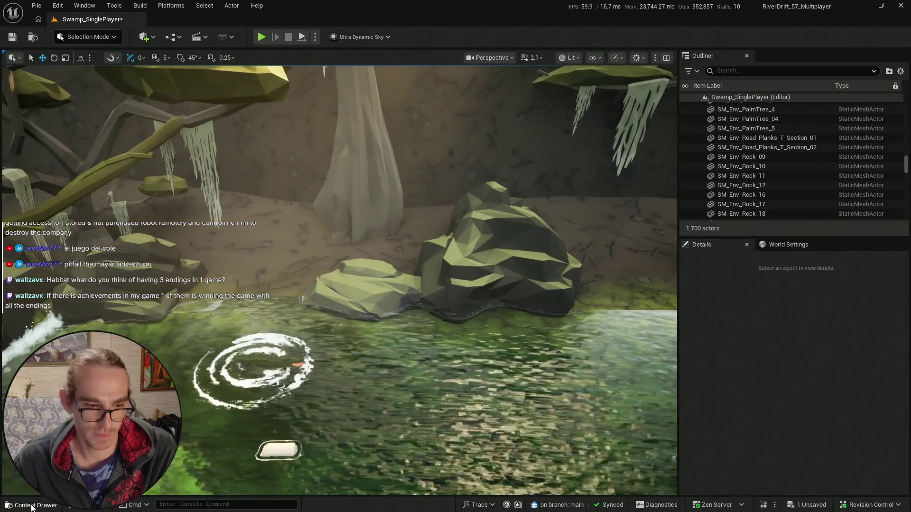
click(31, 505)
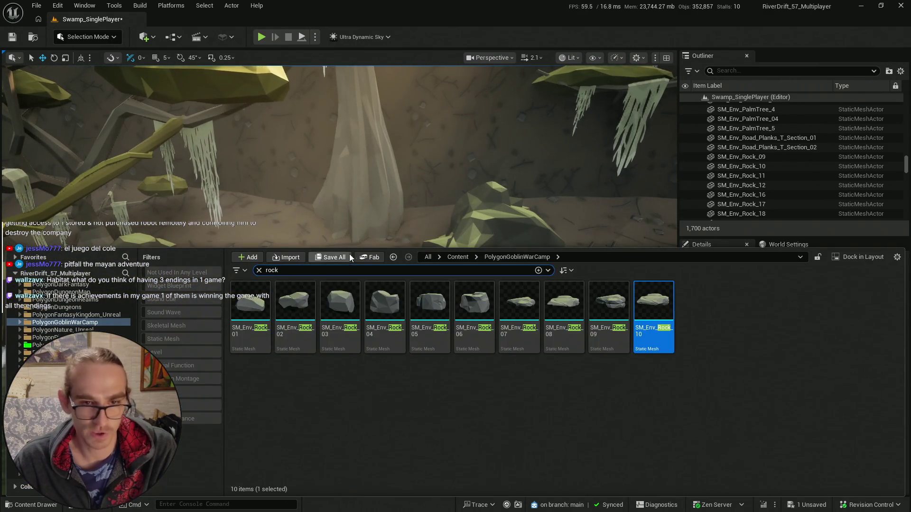
- Save all changes to the Swamp_SinglePlayer map, now holding 1,700 actors
key(ctrl+shift+s)
key(Return)
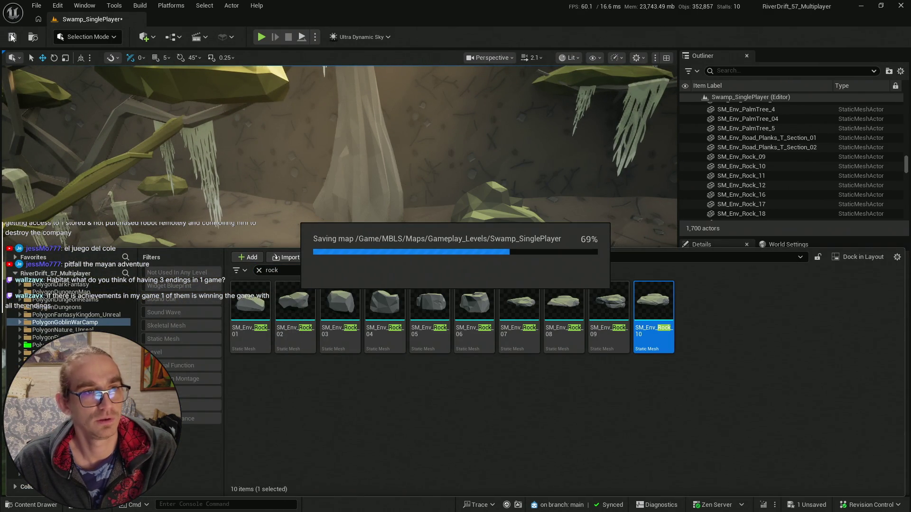
scroll(339, 280, down, 1)
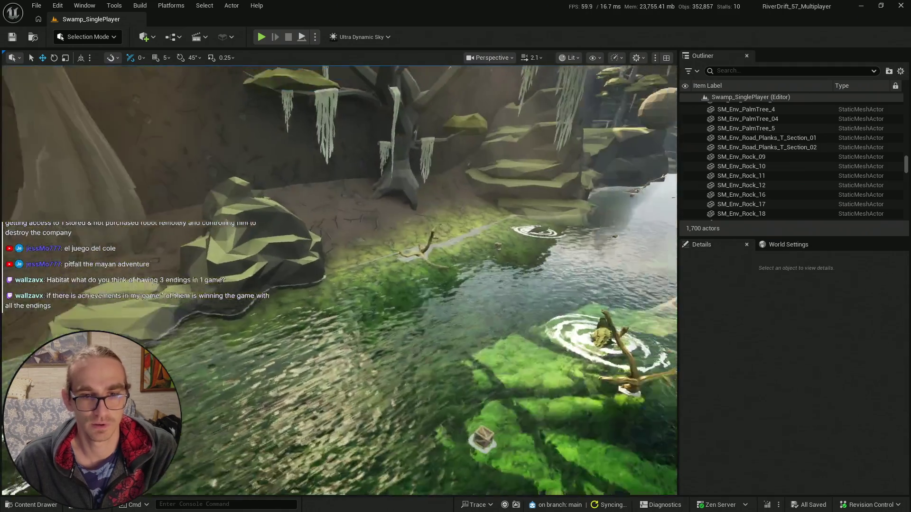
scroll(339, 280, up, 2)
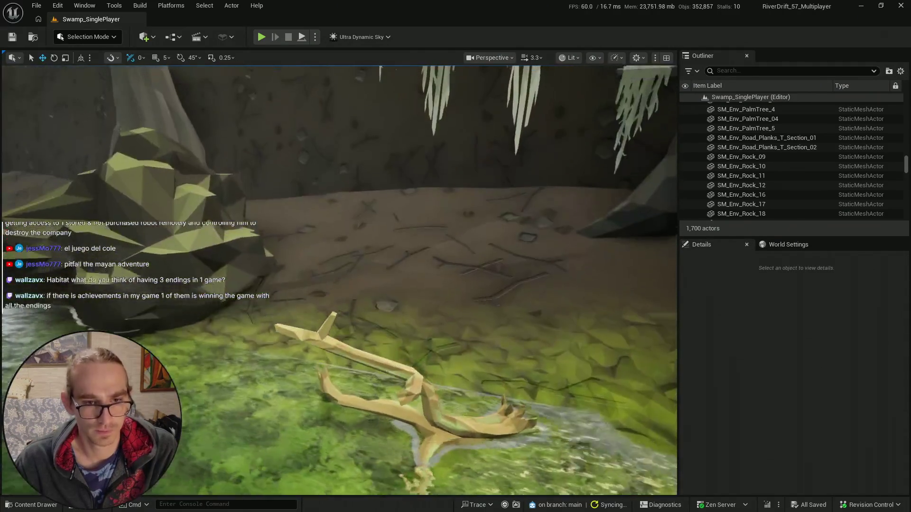
scroll(338, 280, up, 1)
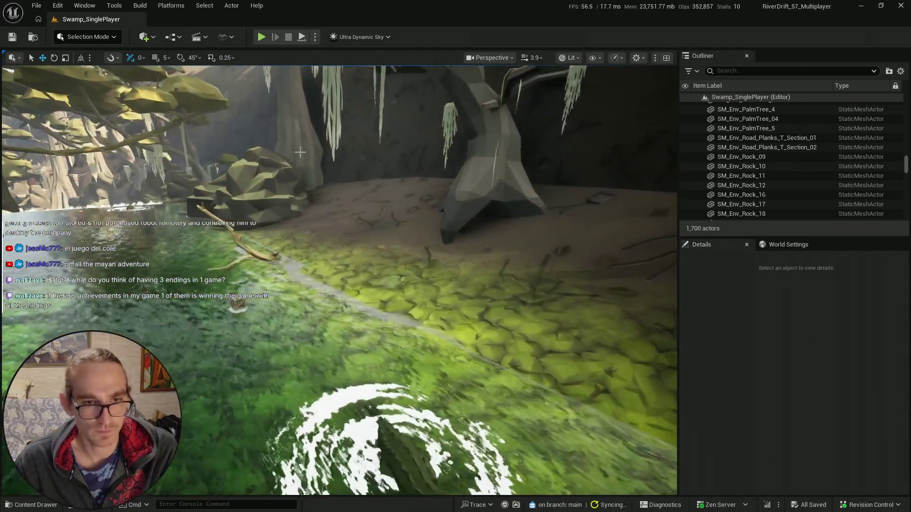
click(23, 510)
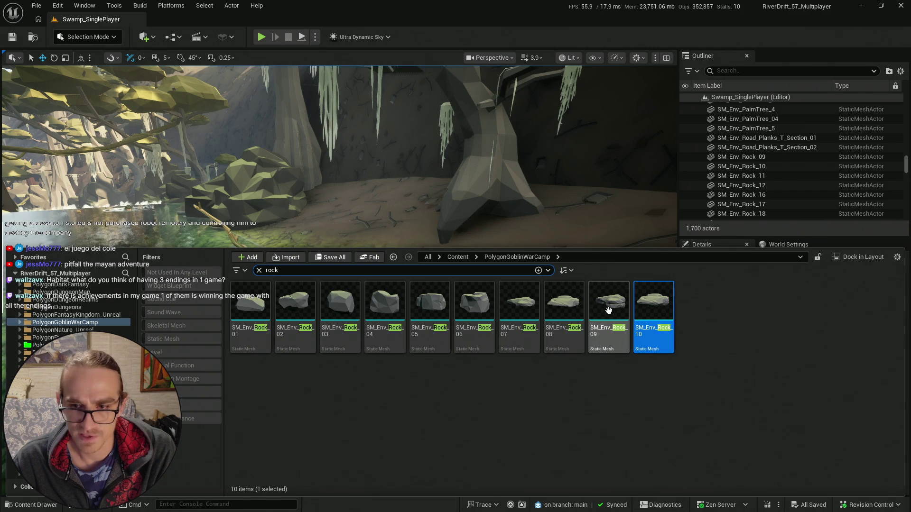
- Place another SM_Env_Rock_09 rock on the bank, scale it to about 3.65 and lay it flat
mouse_move(609, 310)
mouse_down()
mouse_move(474, 322)
mouse_move(394, 279)
mouse_move(409, 265)
mouse_up()
key(r)
key(e)
drag(402, 316, 474, 301)
key(Escape)
scroll(434, 316, down, 5)
click(435, 315)
key(Escape)
mouse_move(448, 366)
mouse_down()
mouse_move(453, 358)
mouse_move(354, 235)
mouse_up()
- Save all modified content, saving only the selected Swamp_SinglePlayer level
key(ctrl+space)
click(337, 258)
click(526, 369)
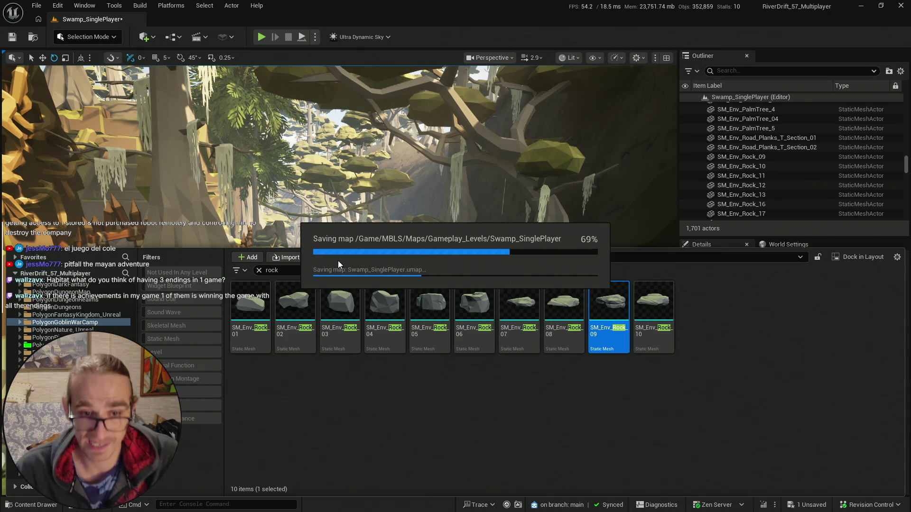